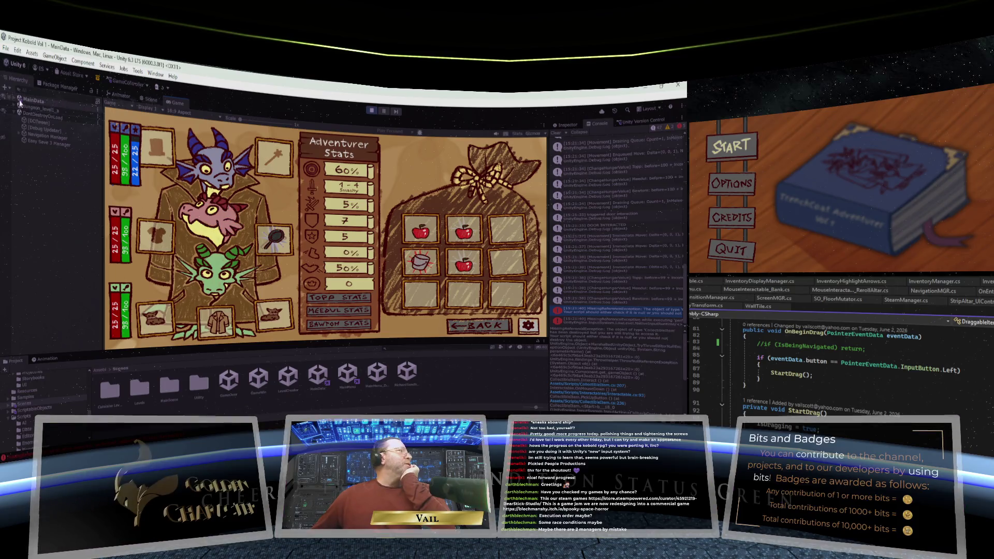
# Step: Expand dungeon_level_1, LevelData, MainData, INVENTORY CANVAS and InventoryGrid in the Hierarchy while lifting the Jagged Pan
pyautogui.click(19, 107)
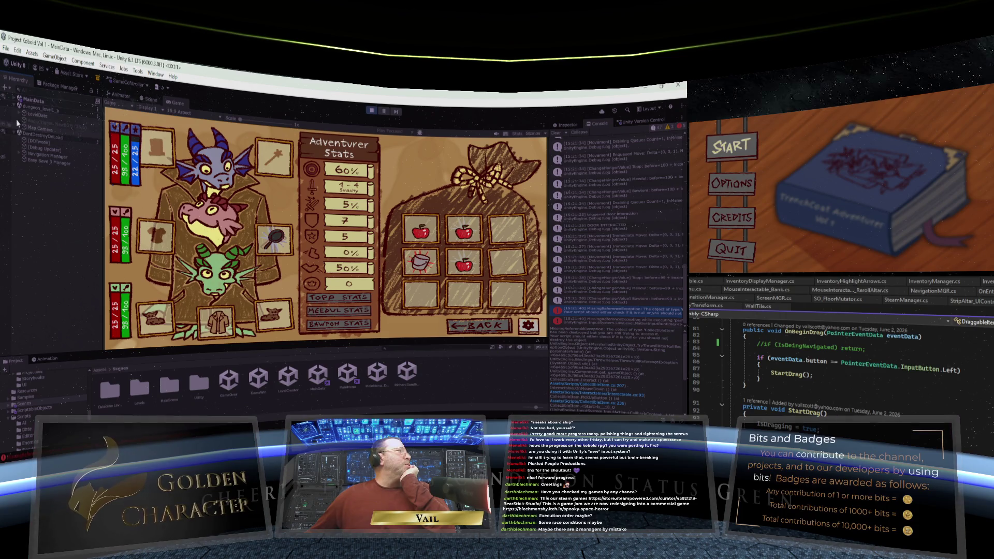
pyautogui.click(18, 114)
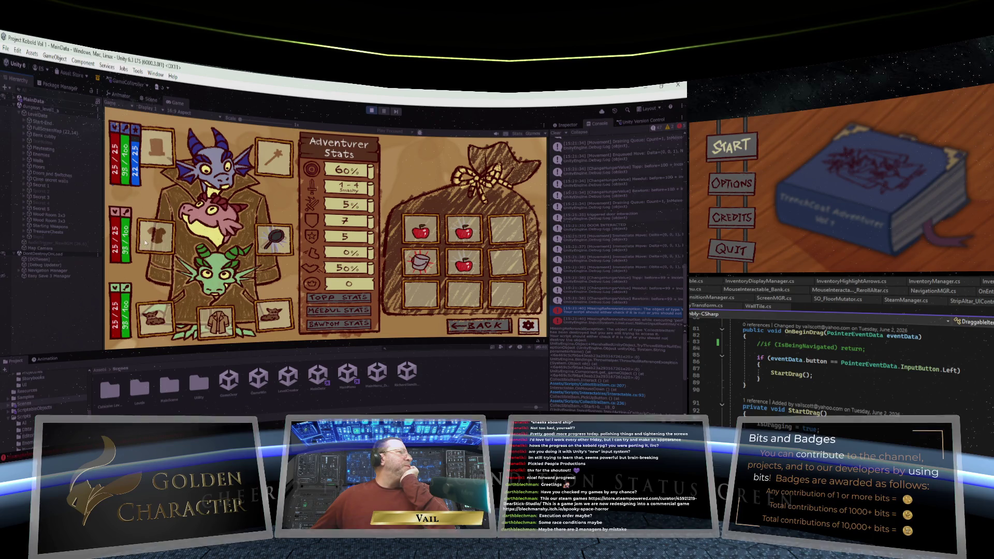
pyautogui.moveTo(274, 239); pyautogui.dragTo(285, 241)
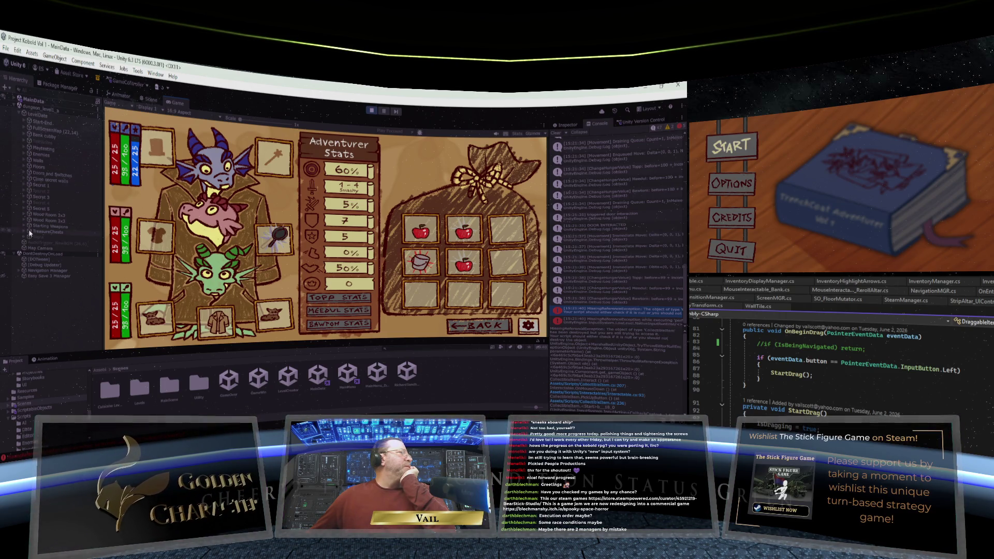
pyautogui.click(17, 98)
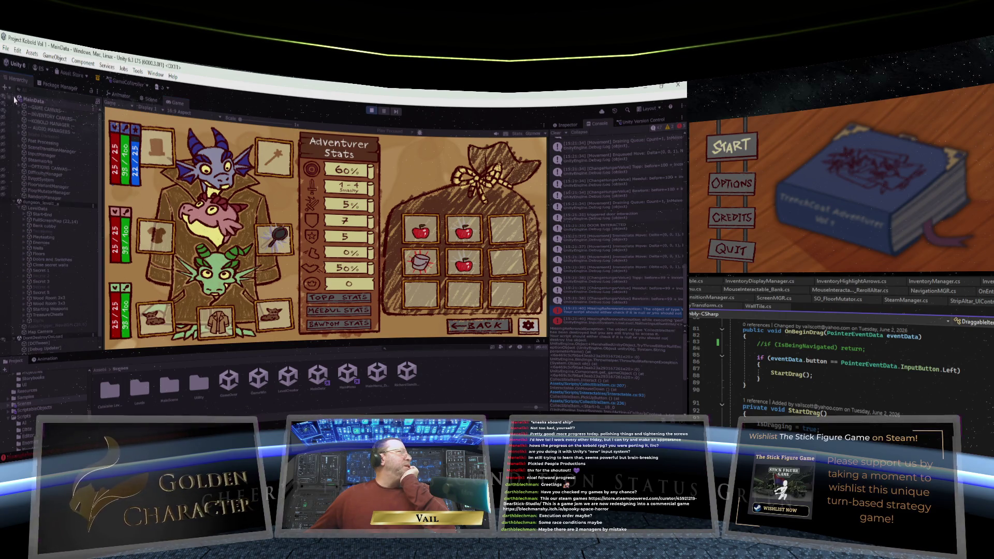
pyautogui.click(19, 114)
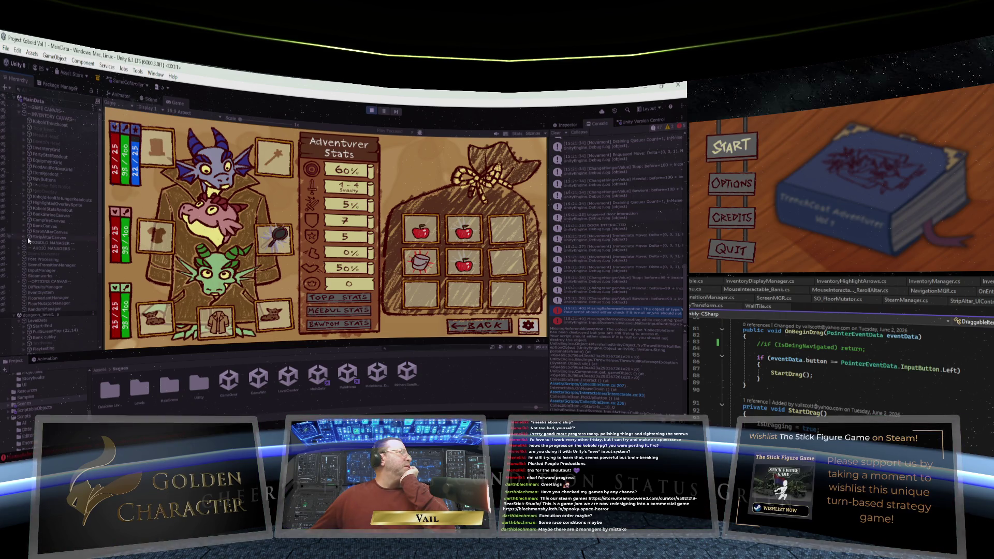
pyautogui.click(28, 149)
# Step: Expand EquipmentGrid, its trenchcoat and side-item slots, and EquippedWeapon down to its InventoryItem(Clone)
pyautogui.scroll(-5, 29, 164)
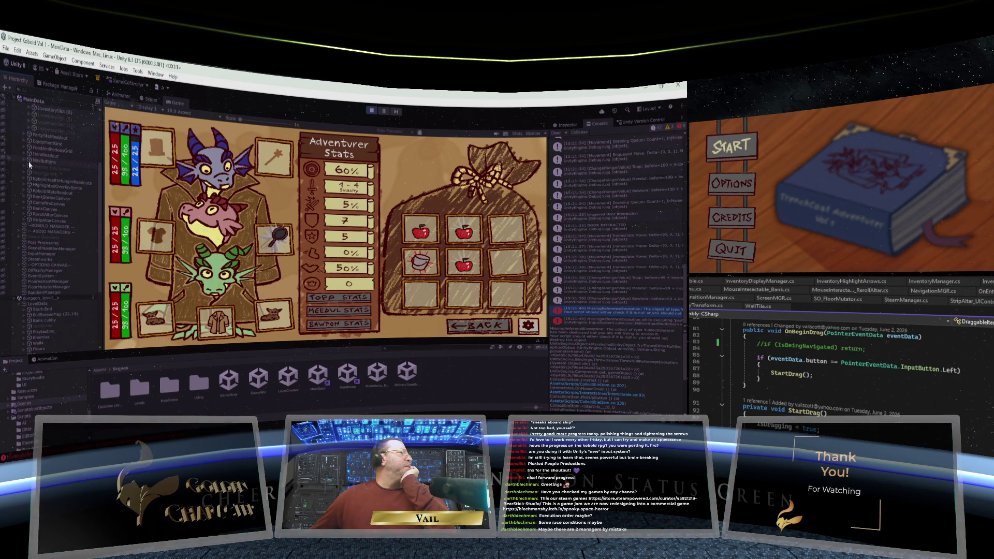
pyautogui.scroll(3, 30, 164)
pyautogui.scroll(3, 29, 165)
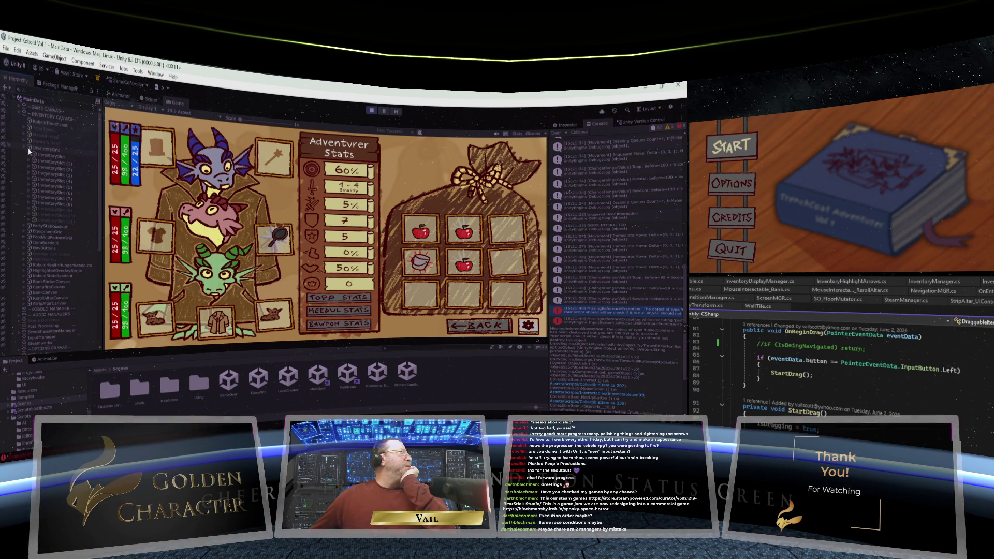
pyautogui.scroll(-2, 29, 171)
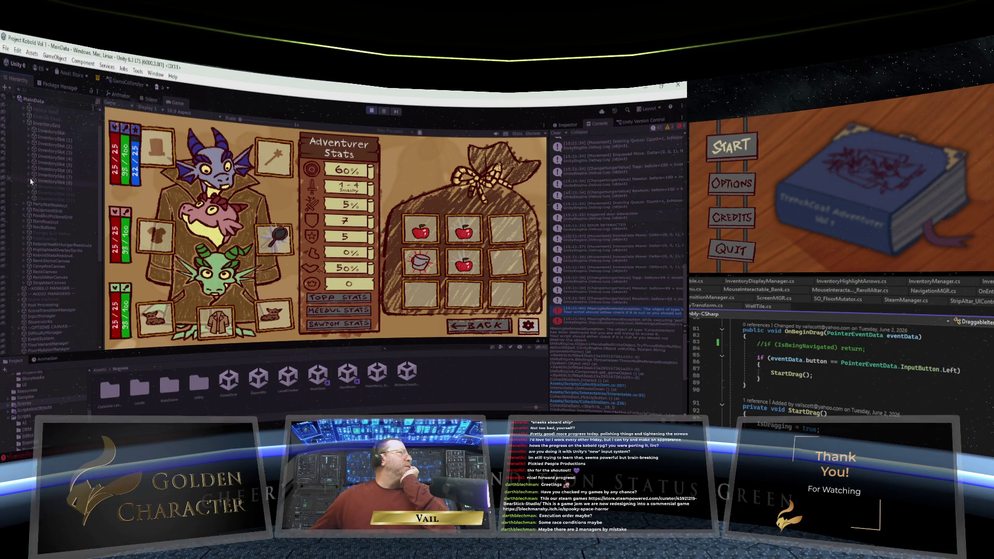
pyautogui.click(24, 211)
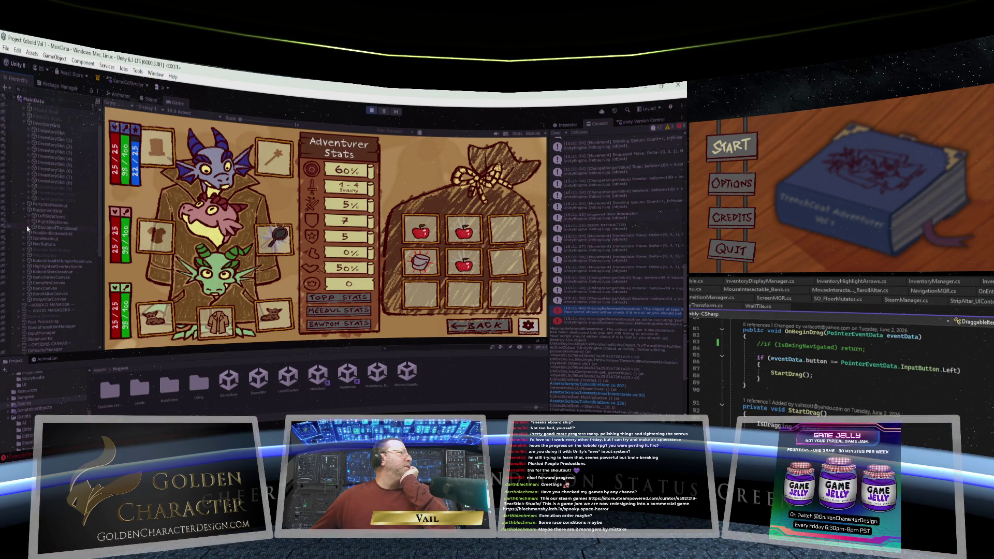
pyautogui.click(29, 228)
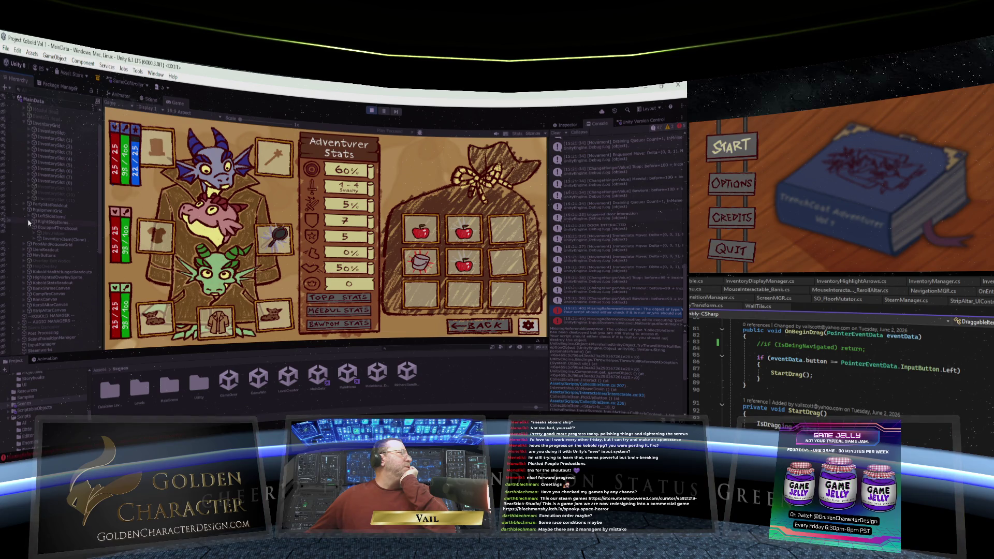
pyautogui.click(30, 222)
pyautogui.click(29, 217)
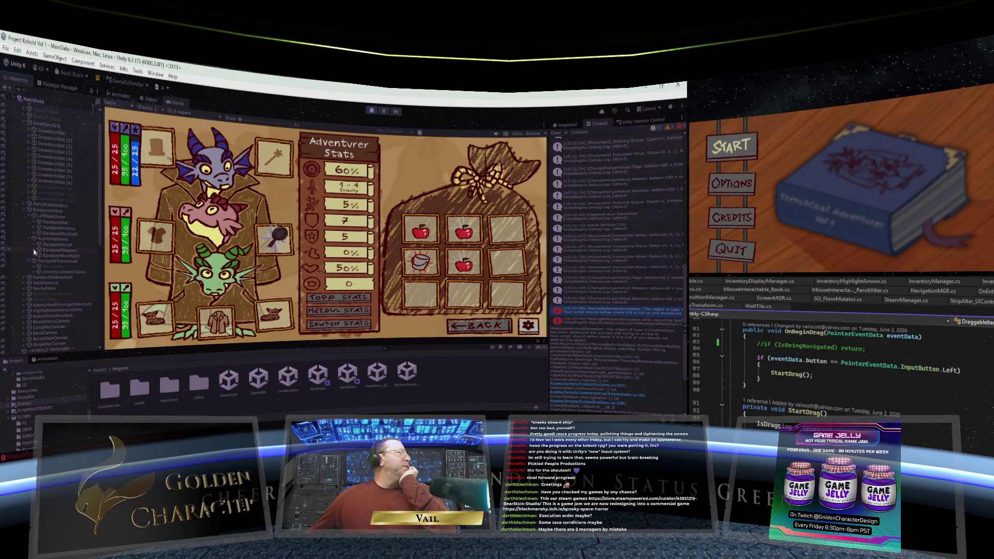
pyautogui.click(34, 251)
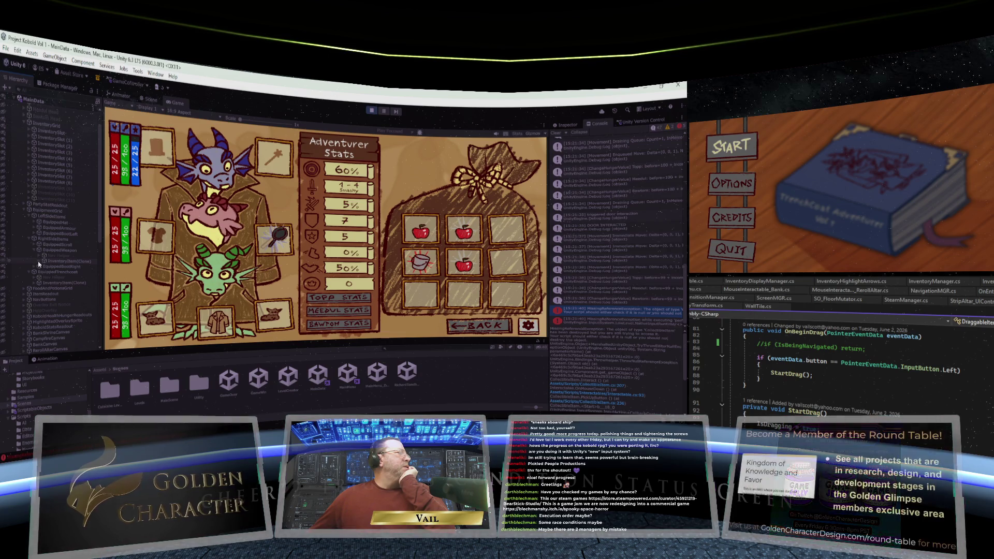
pyautogui.click(40, 262)
# Step: Show the equipped InventoryItem(Clone) in the Inspector and drag the Jagged Pan into the bag grid
pyautogui.click(61, 261)
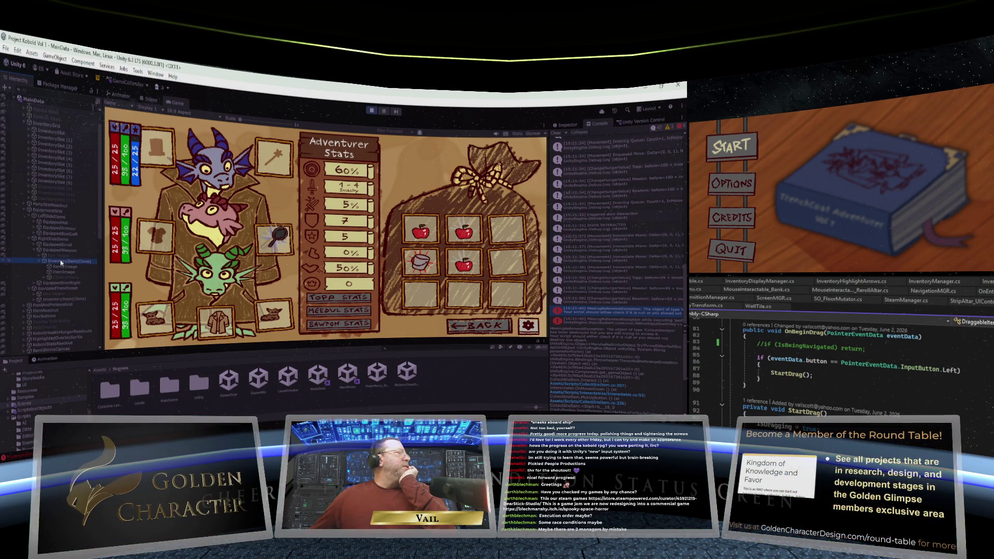
pyautogui.click(567, 125)
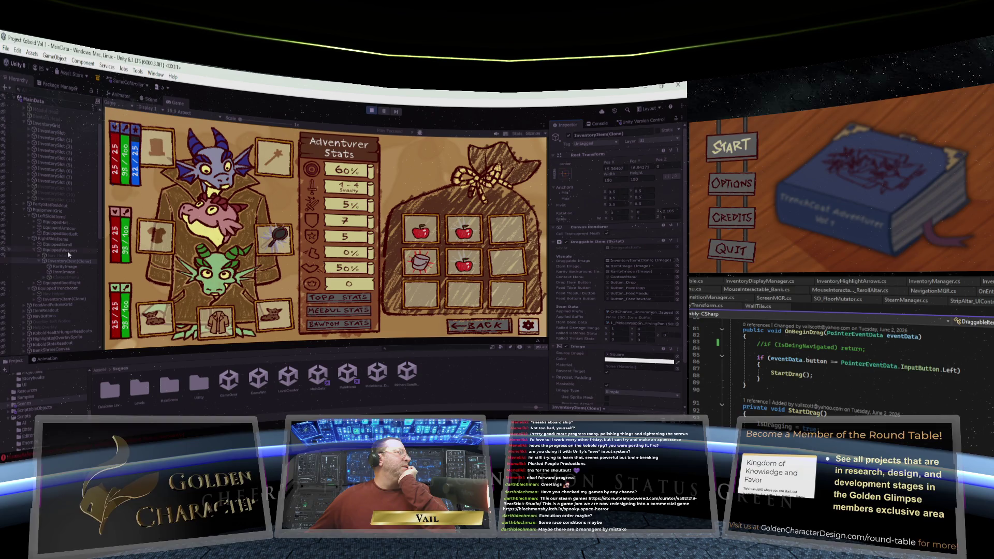
pyautogui.moveTo(277, 236); pyautogui.dragTo(505, 232)
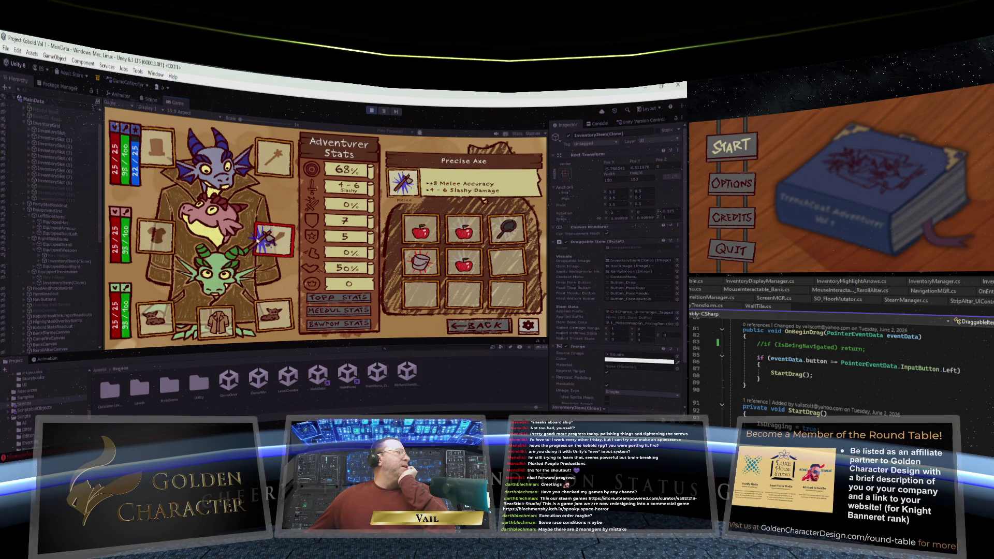
pyautogui.click(41, 261)
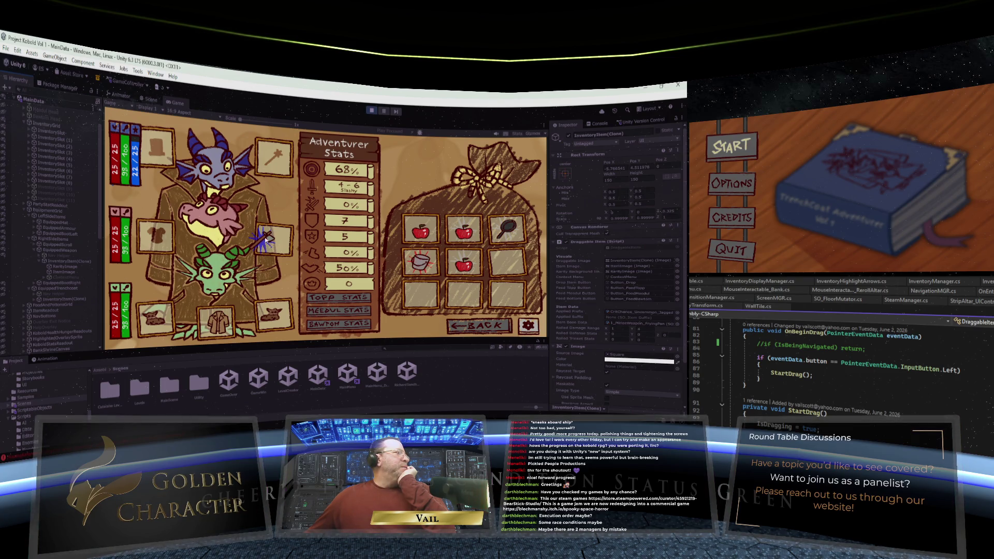
# Step: Swap weapons through the bag until the Jagged Pan is back in the weapon slot
pyautogui.moveTo(266, 239)
pyautogui.mouseDown()
pyautogui.moveTo(499, 233)
pyautogui.moveTo(510, 262)
pyautogui.mouseUp()
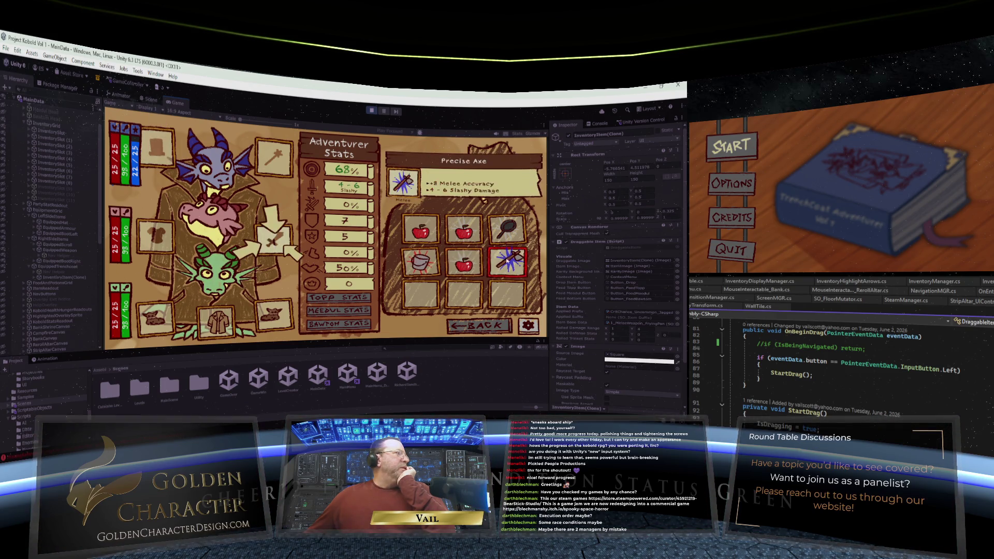
pyautogui.click(507, 261)
pyautogui.click(276, 241)
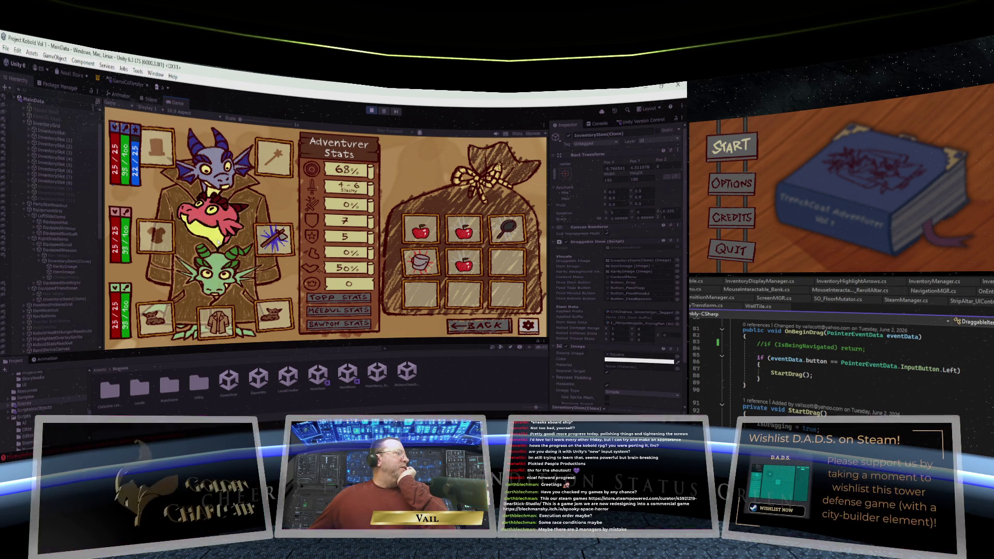
pyautogui.click(513, 231)
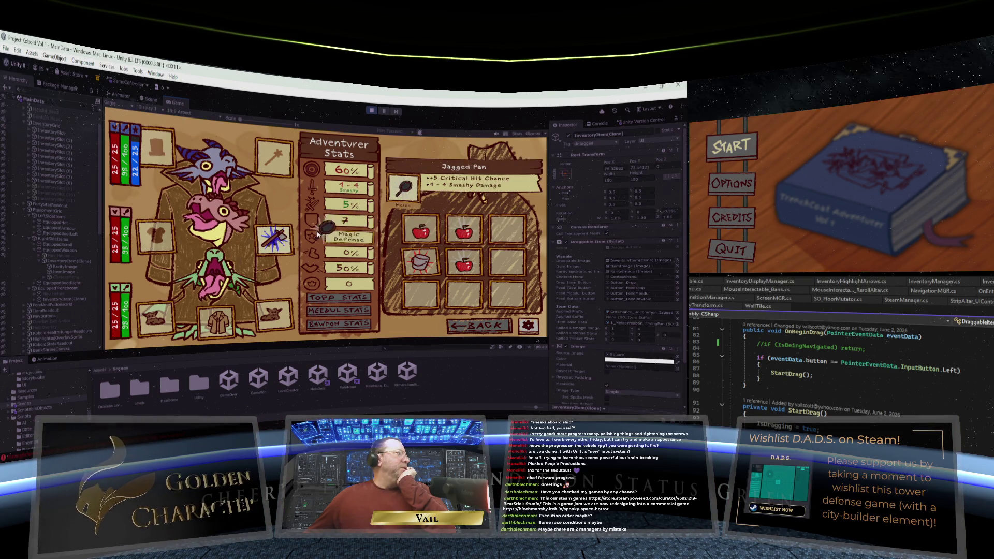
pyautogui.click(277, 242)
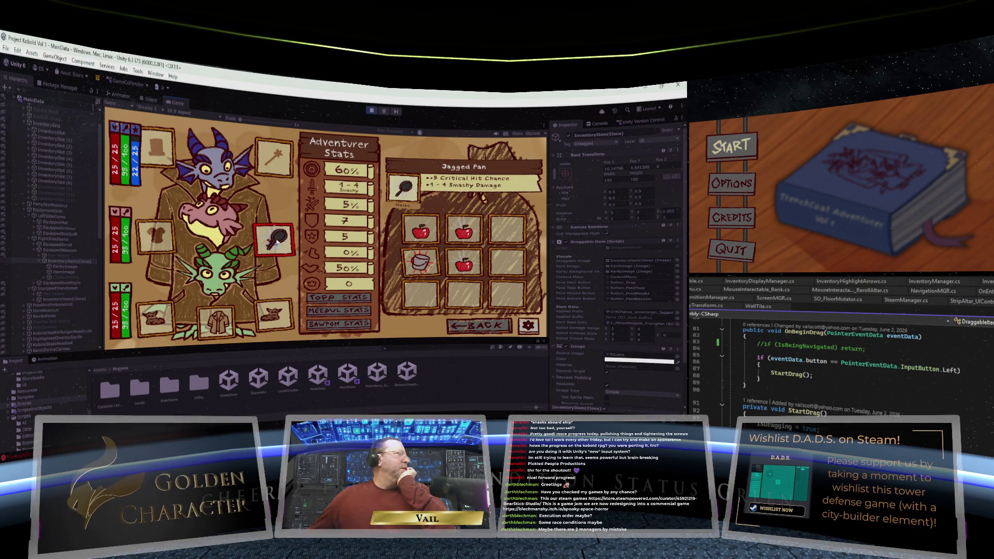
# Step: Reselect InventoryItem(Clone), re-expand its images and focus its Inspector components
pyautogui.click(40, 262)
pyautogui.click(41, 262)
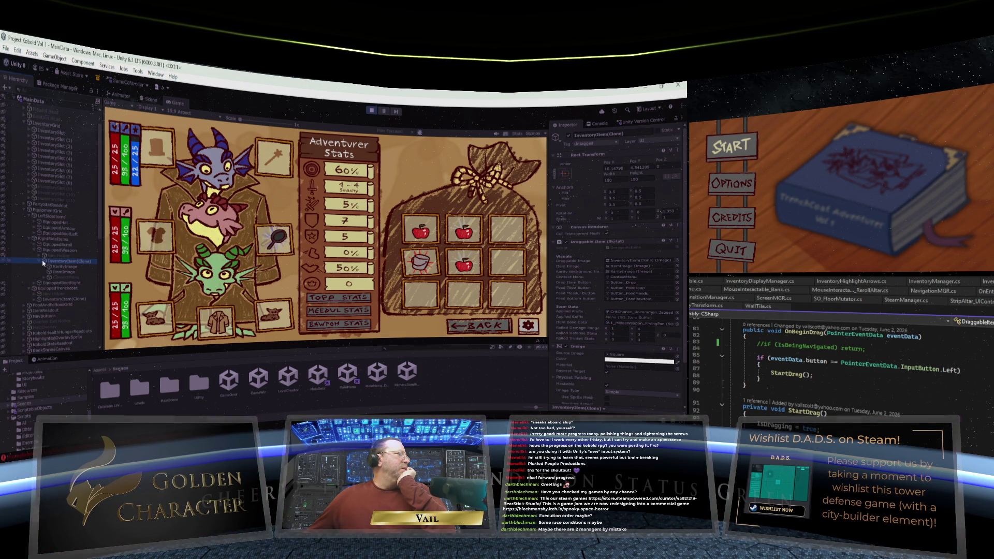
pyautogui.click(640, 222)
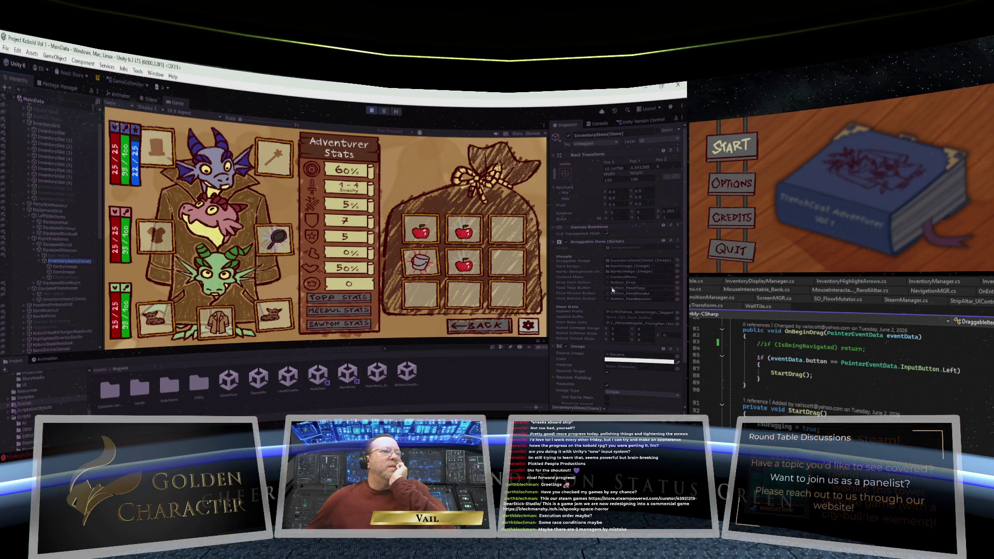
pyautogui.scroll(-3, 613, 290)
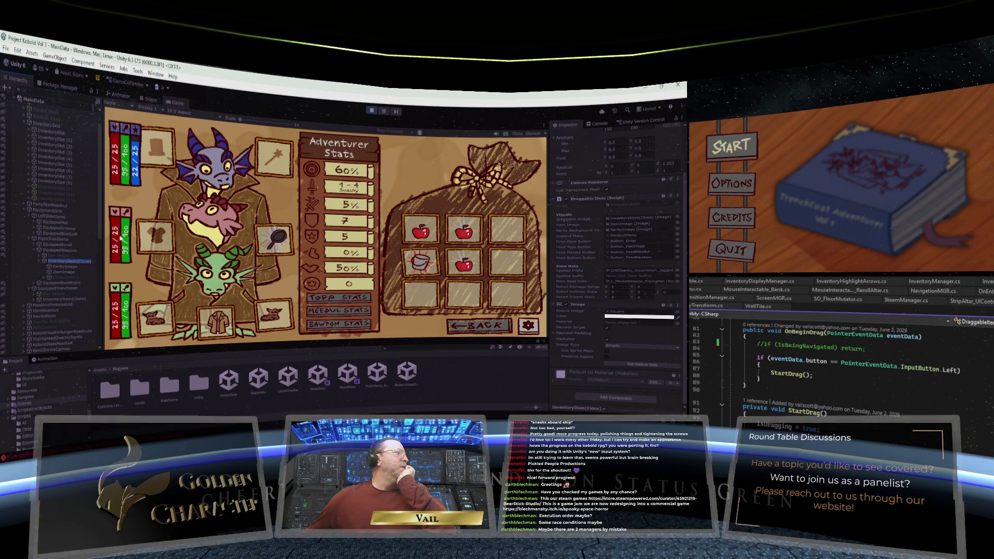
pyautogui.click(48, 262)
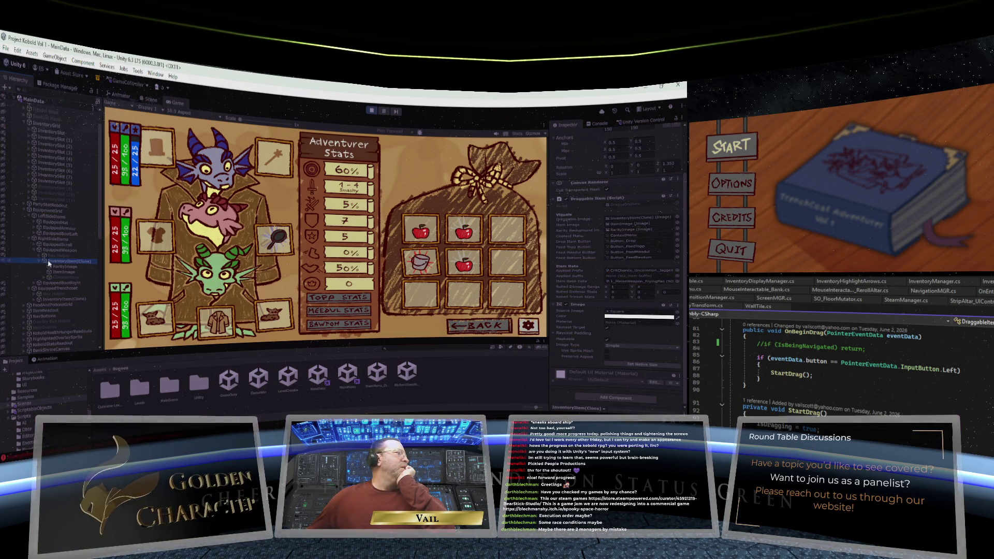
pyautogui.scroll(3, 580, 146)
pyautogui.click(568, 137)
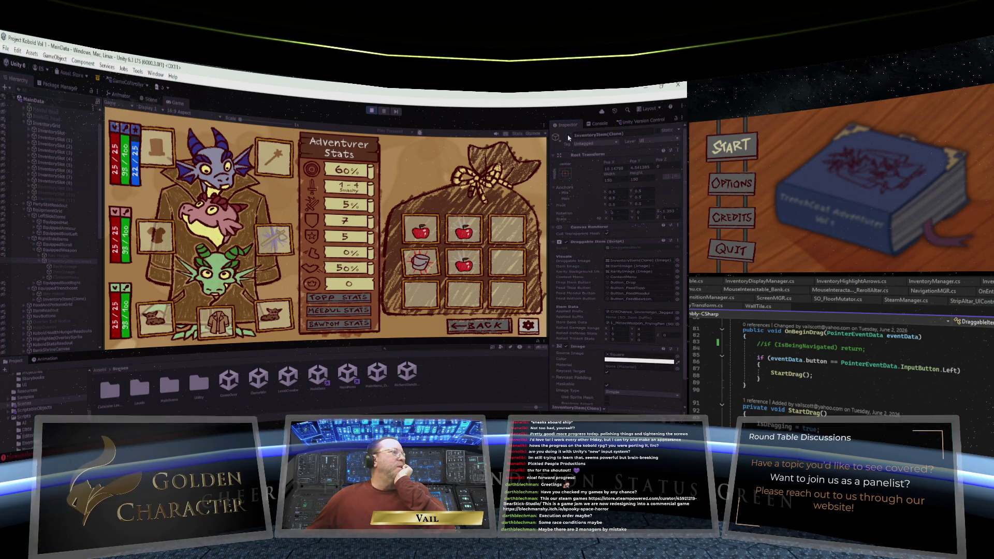
pyautogui.click(569, 137)
pyautogui.click(569, 137)
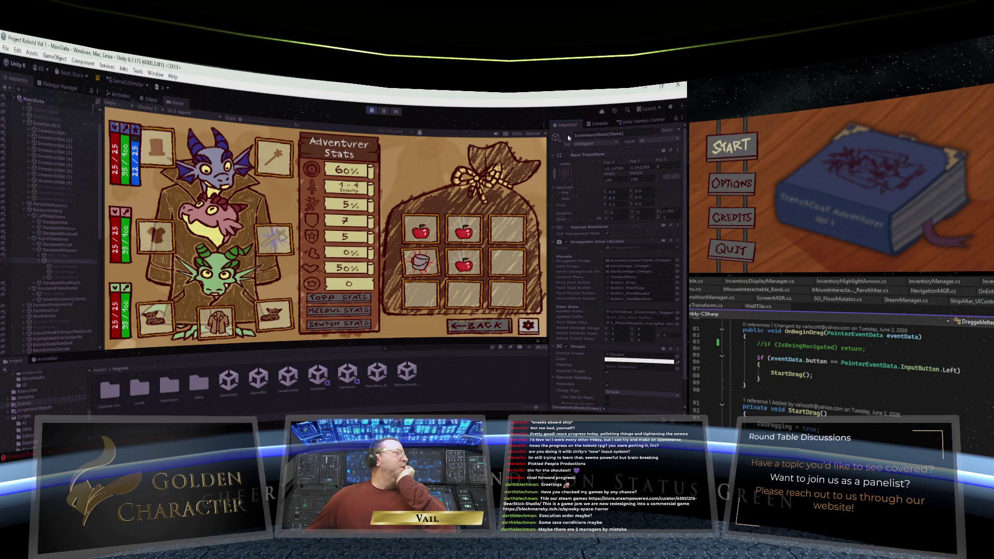
pyautogui.click(569, 137)
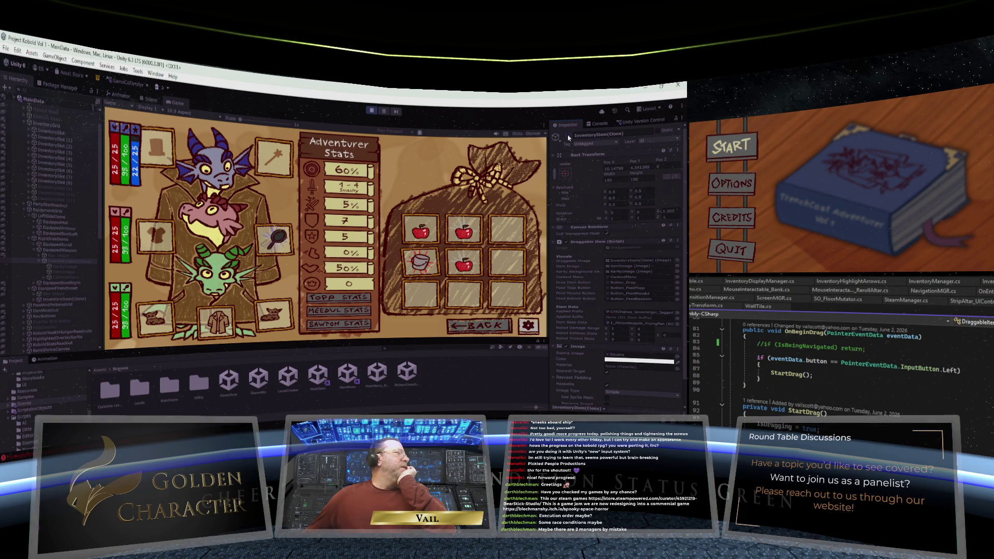
pyautogui.click(44, 280)
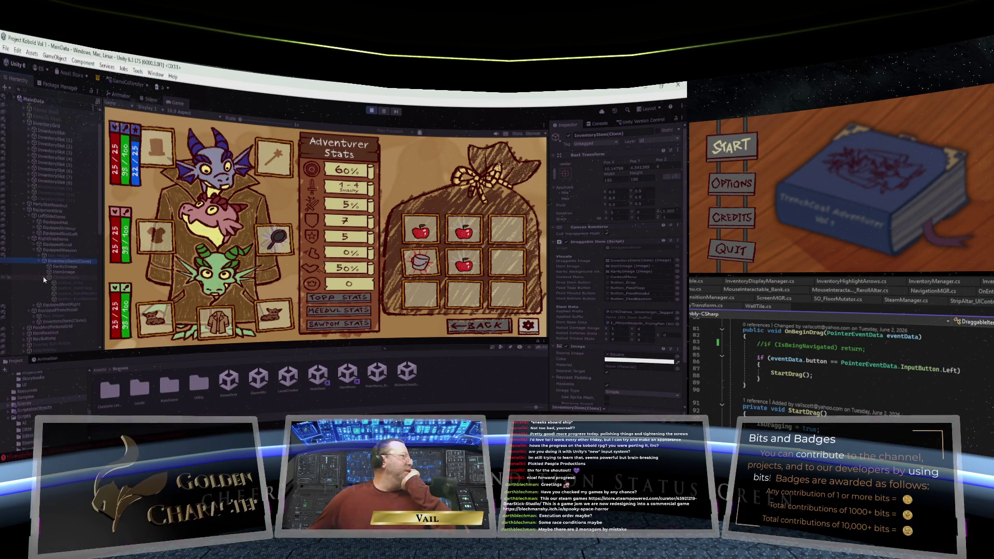
pyautogui.click(45, 279)
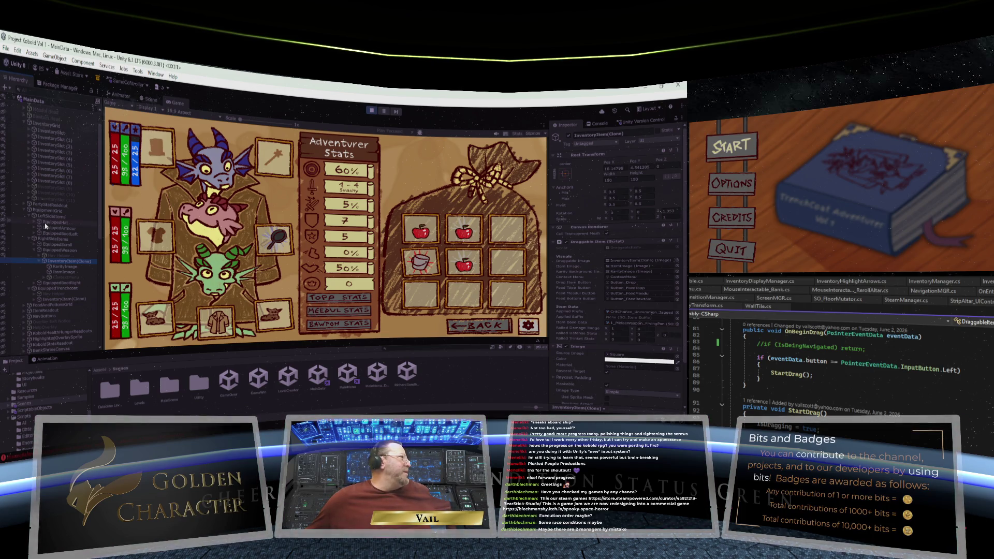
pyautogui.scroll(2, 45, 226)
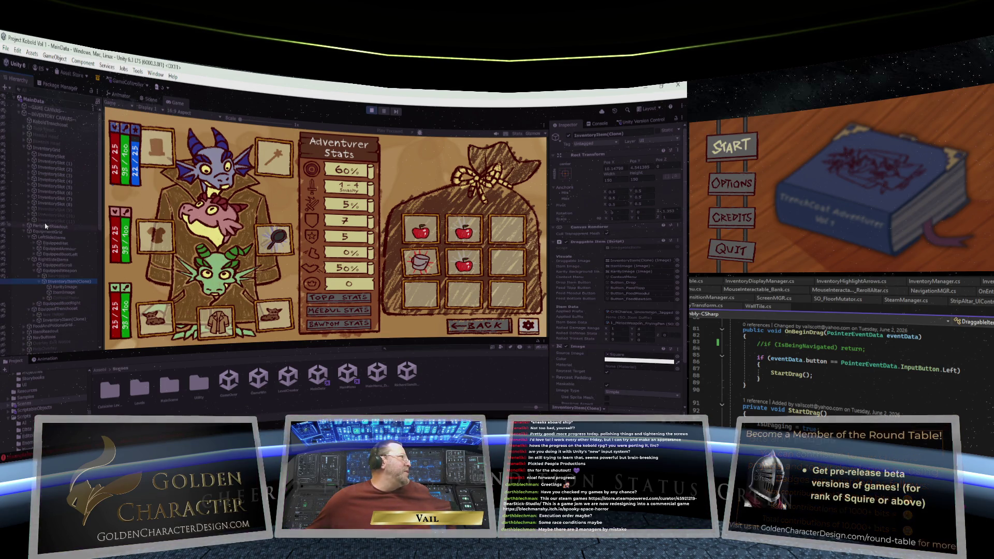
pyautogui.scroll(-5, 45, 226)
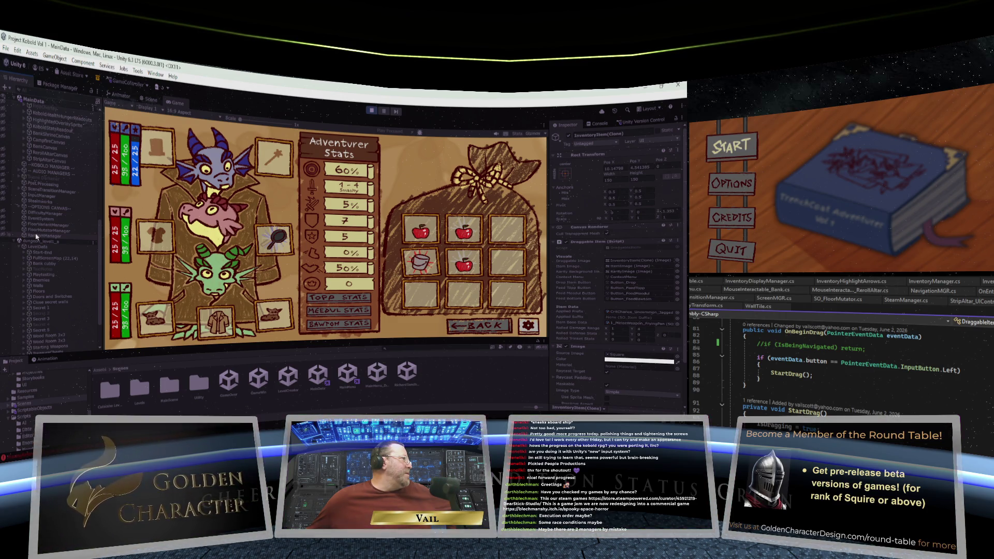
pyautogui.scroll(5, 36, 237)
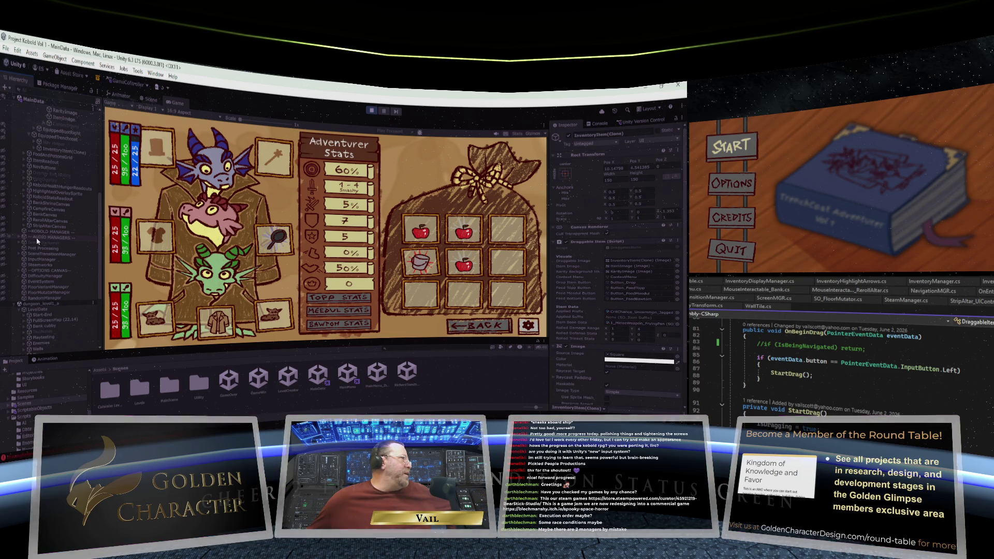
pyautogui.scroll(-7, 38, 240)
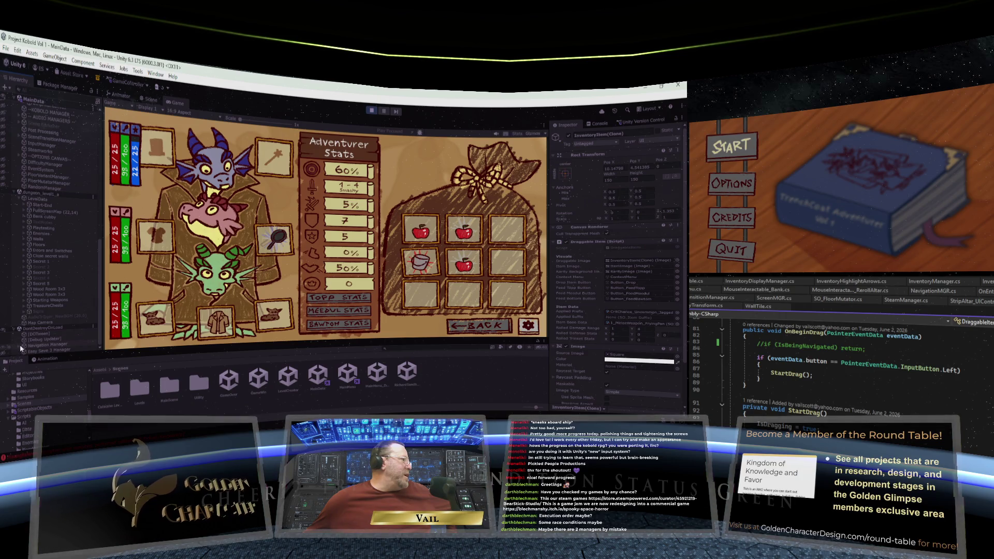
# Step: Inspect TempHold and the Navigation Manager settings, then expand the first InventorySlot's item
pyautogui.click(42, 345)
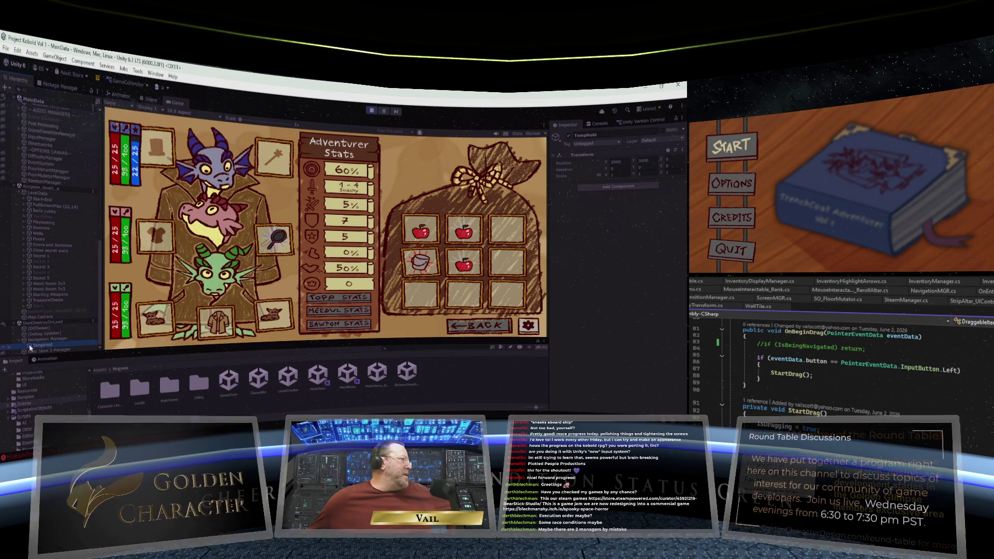
pyautogui.click(31, 340)
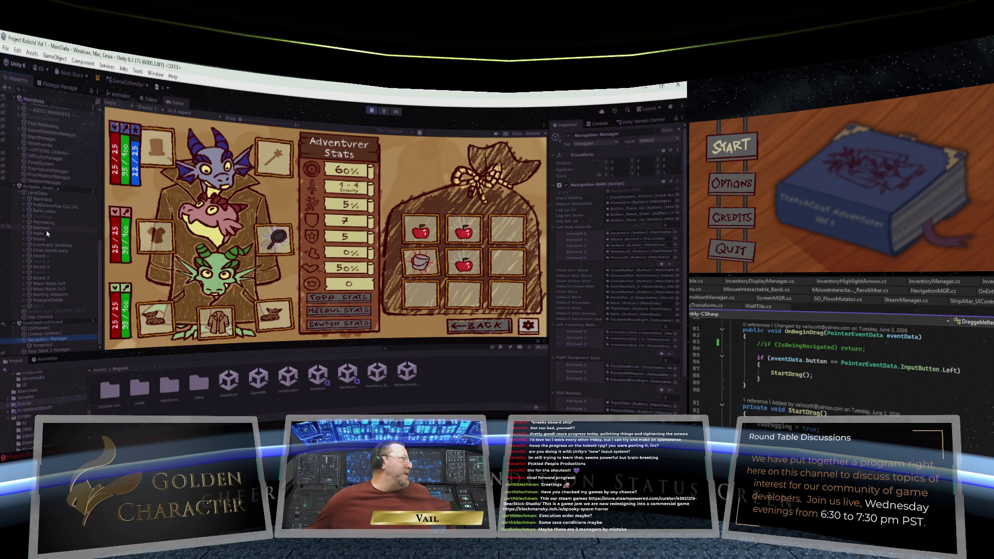
pyautogui.scroll(5, 43, 192)
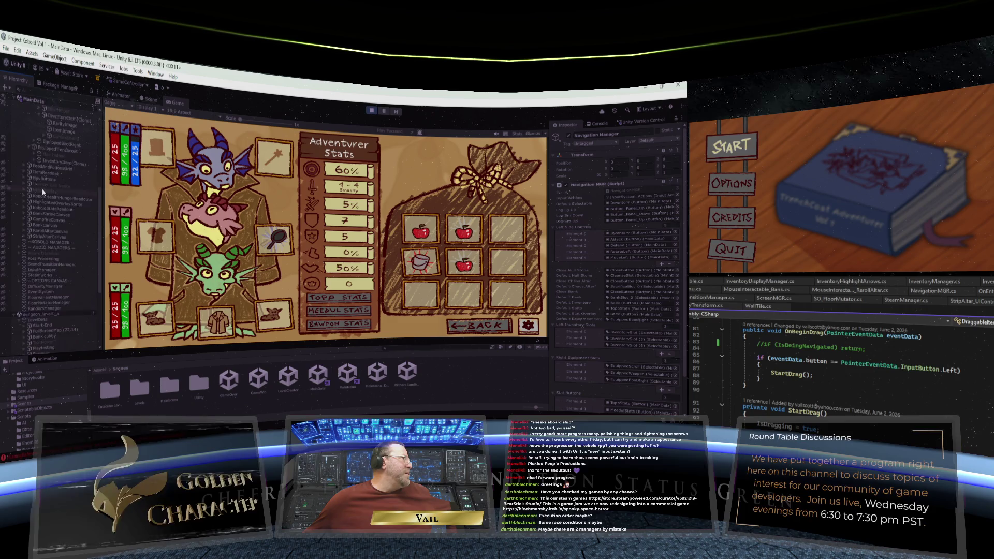
pyautogui.scroll(8, 43, 192)
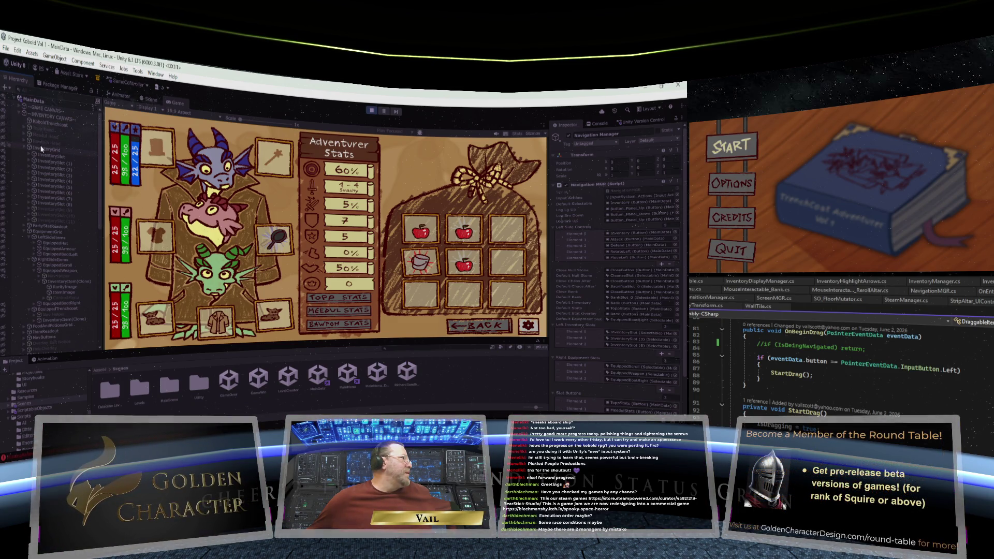
pyautogui.click(28, 156)
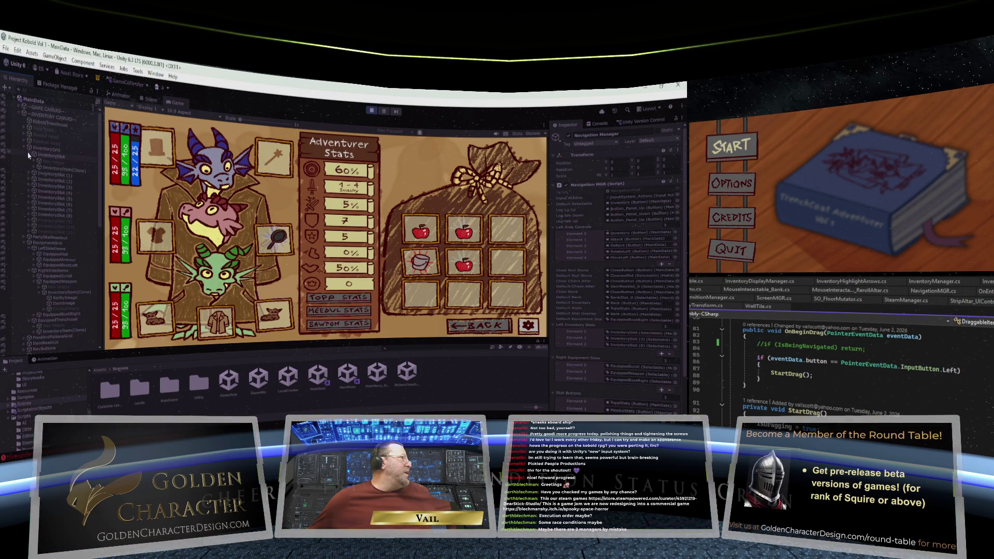
# Step: Toggle InventorySlot (2)'s InventoryItem(Clone) active off and on repeatedly, then exit Play mode
pyautogui.click(29, 181)
pyautogui.click(59, 193)
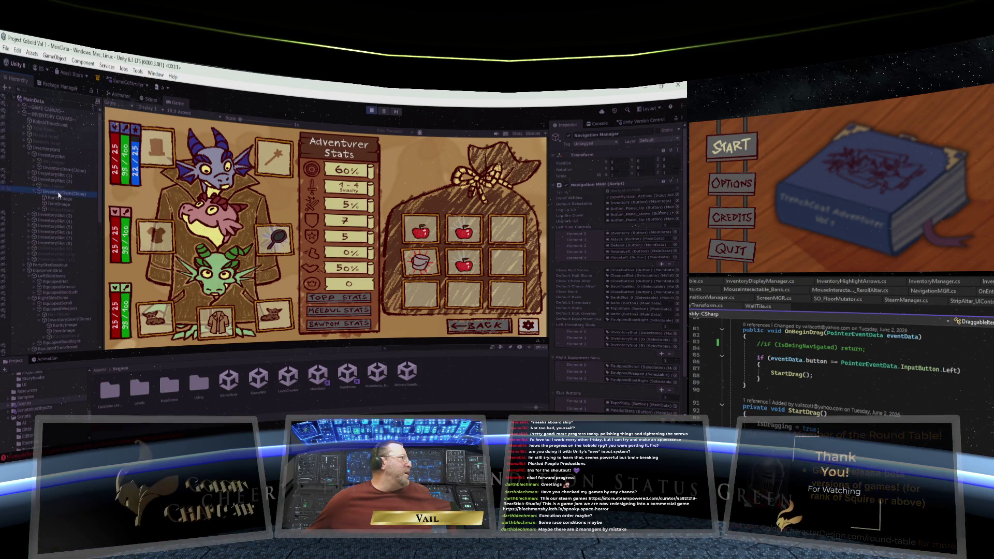
pyautogui.click(569, 137)
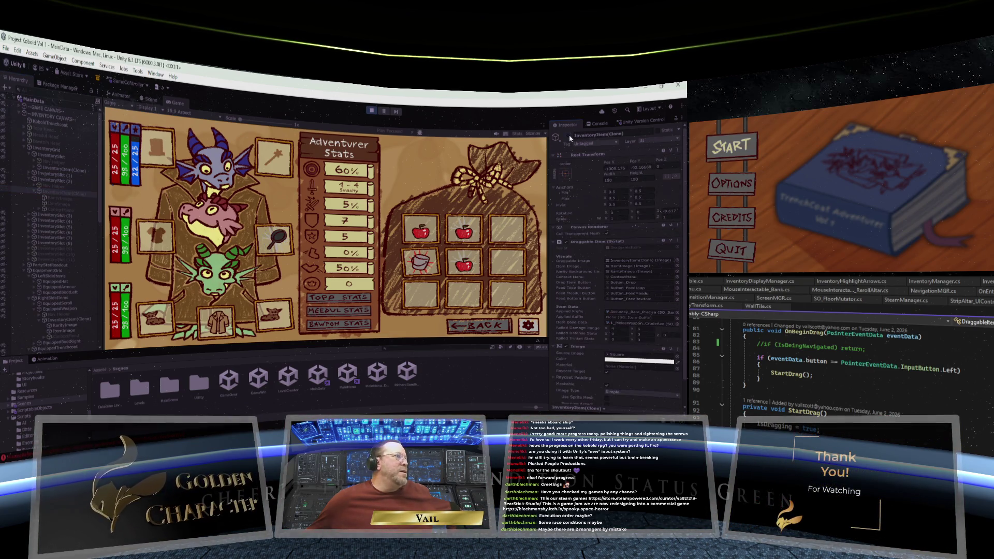
pyautogui.click(569, 137)
pyautogui.click(569, 137)
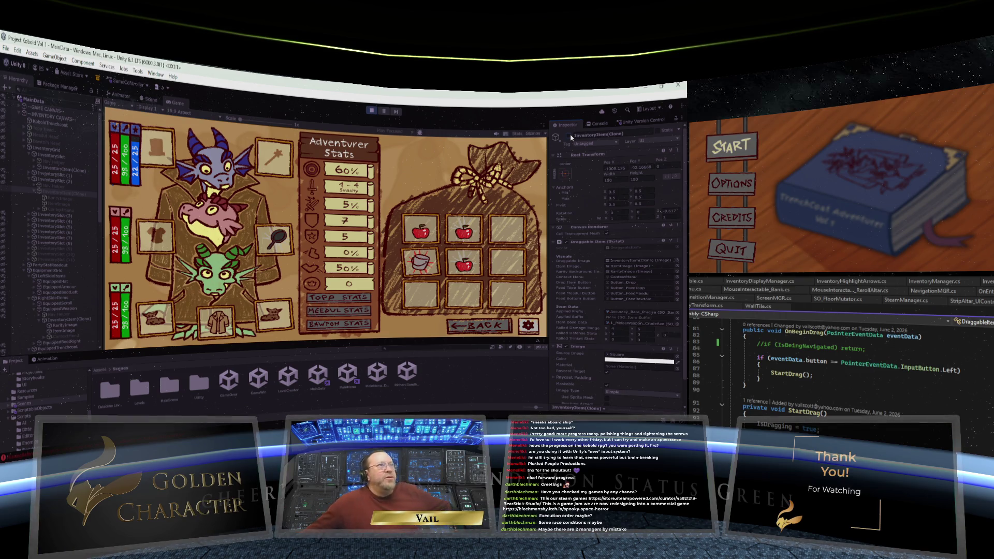
pyautogui.click(569, 137)
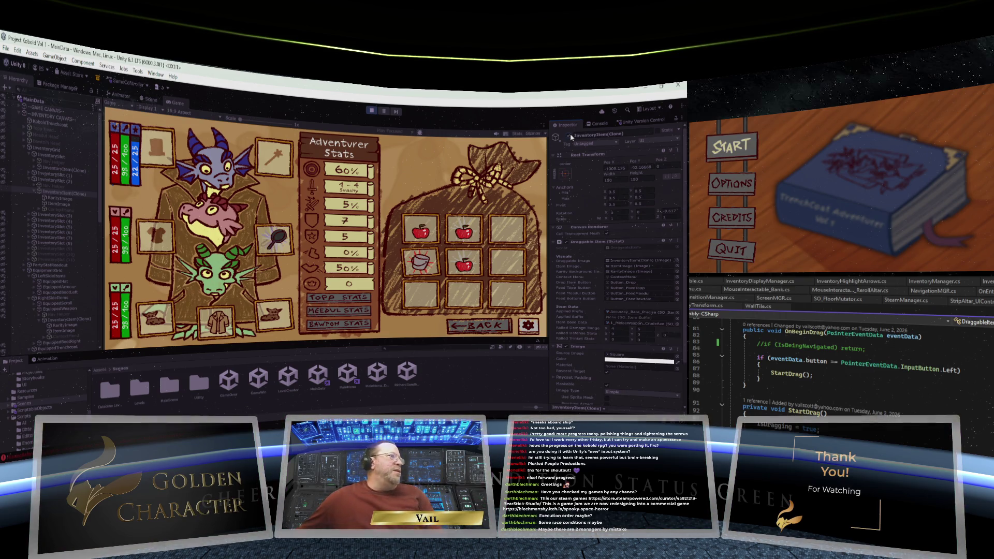
pyautogui.click(570, 137)
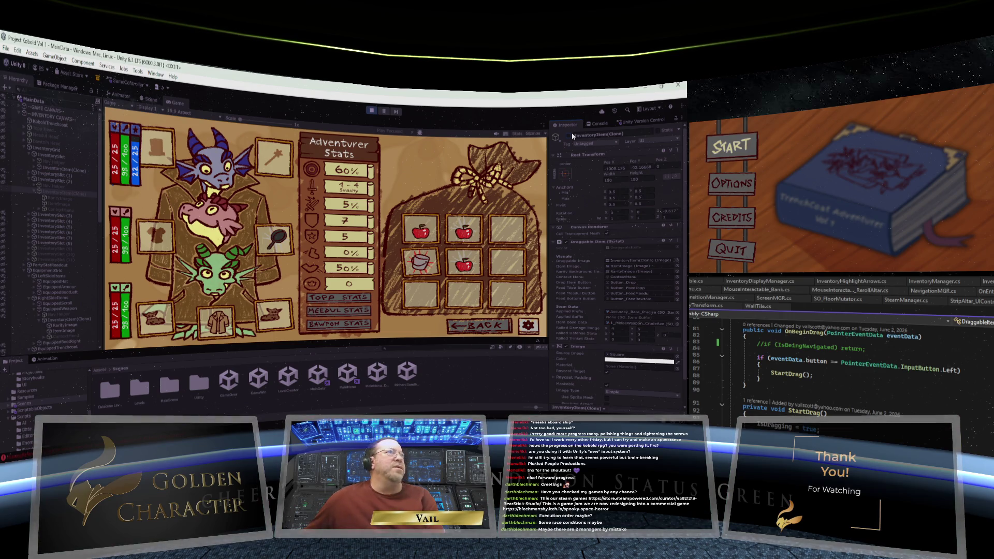
pyautogui.click(569, 136)
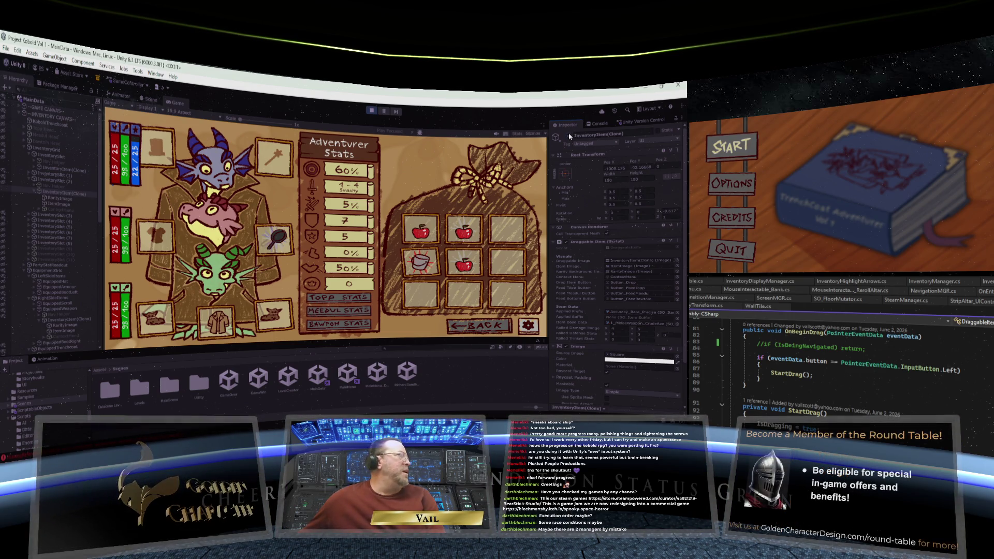
pyautogui.click(569, 137)
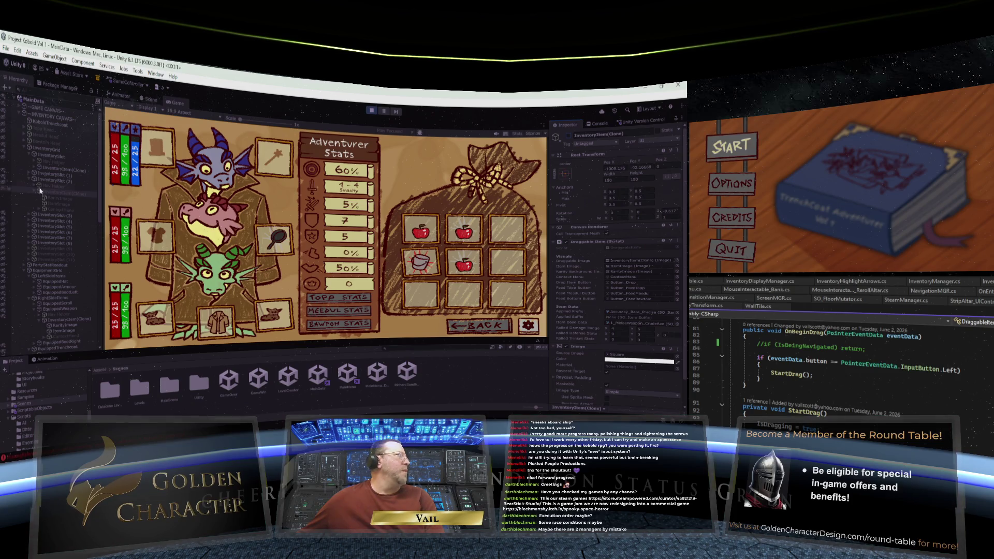
pyautogui.click(371, 111)
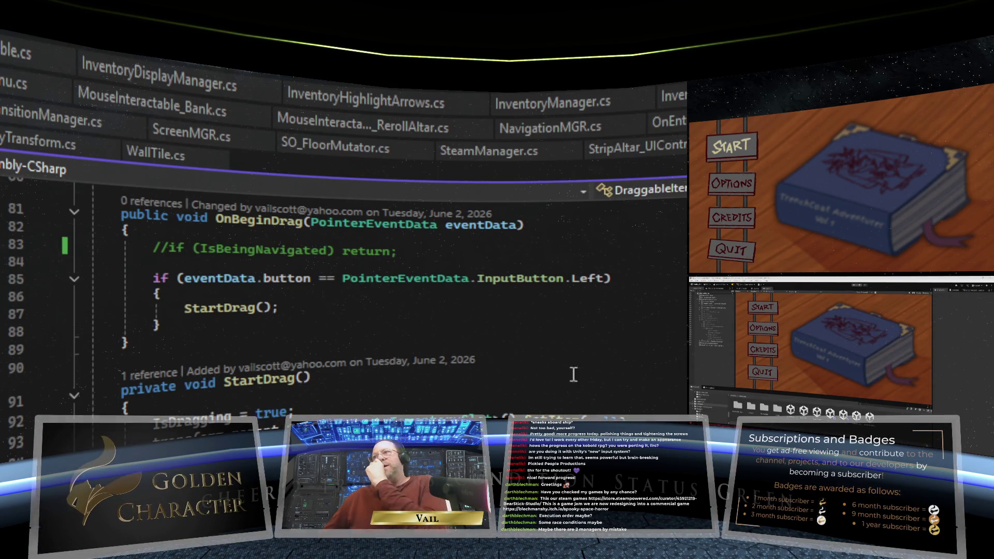
# Step: Scroll DraggableItem.cs down to the FinishDrag method
pyautogui.scroll(-8, 543, 342)
pyautogui.scroll(-9, 543, 342)
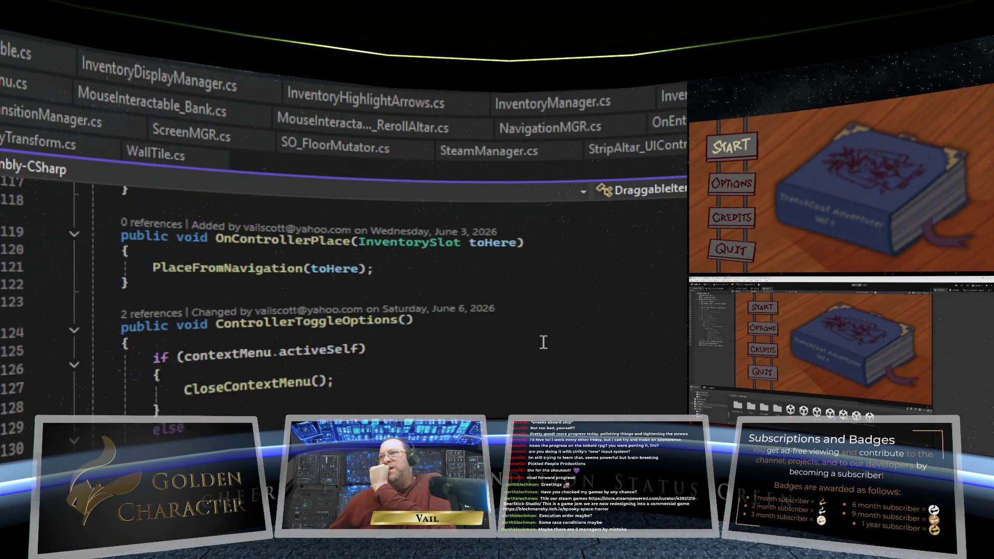
pyautogui.scroll(-2, 543, 342)
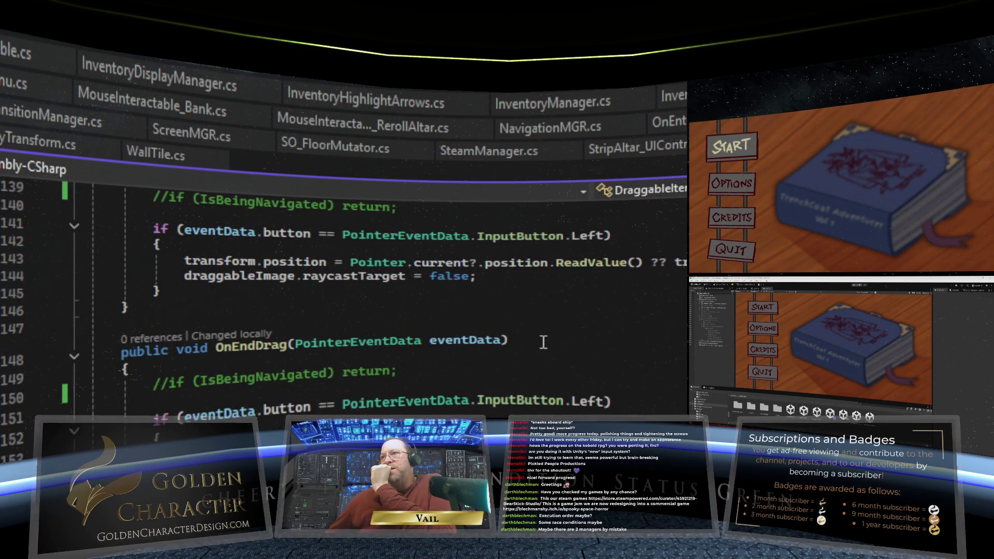
pyautogui.scroll(-4, 543, 342)
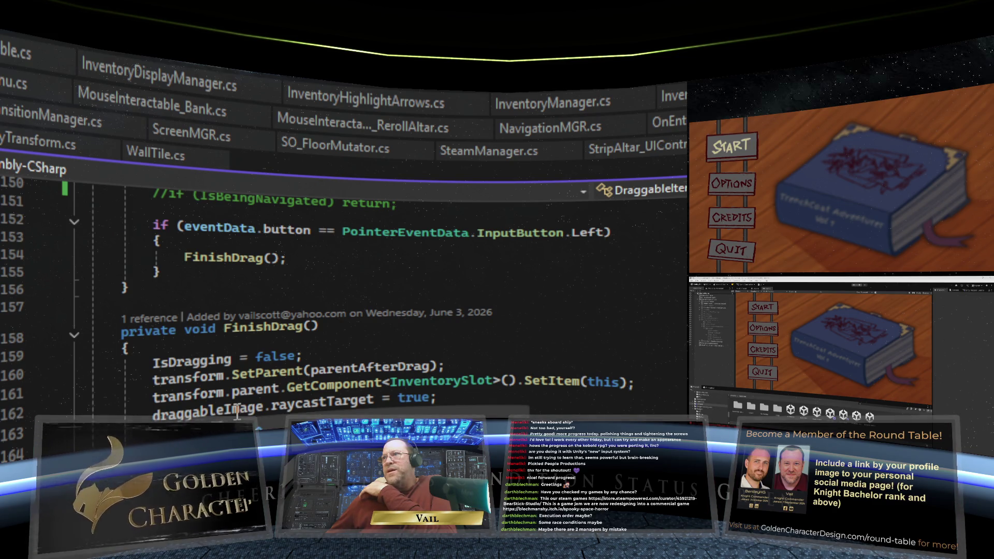
pyautogui.scroll(-2, 237, 412)
pyautogui.scroll(1, 237, 413)
pyautogui.scroll(-2, 236, 413)
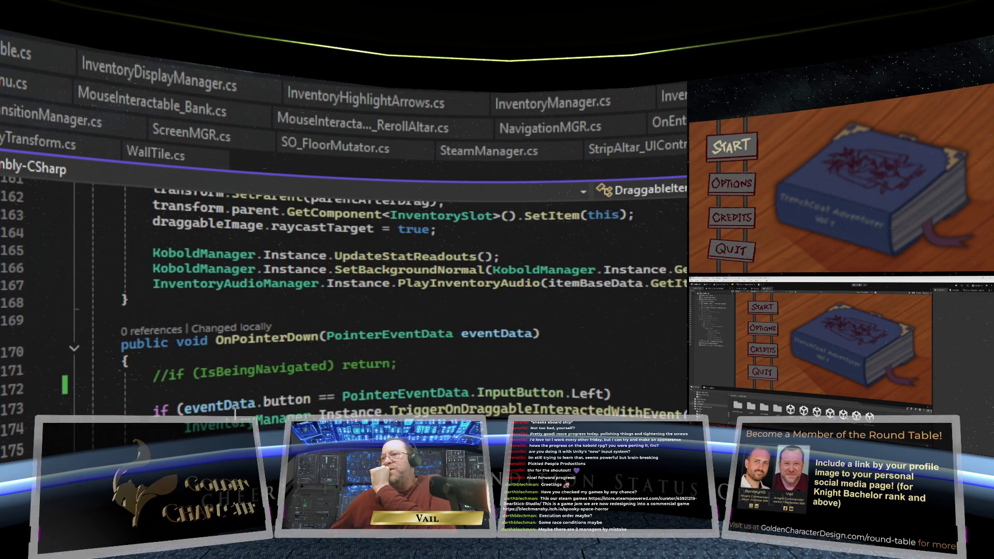
pyautogui.scroll(-2, 235, 413)
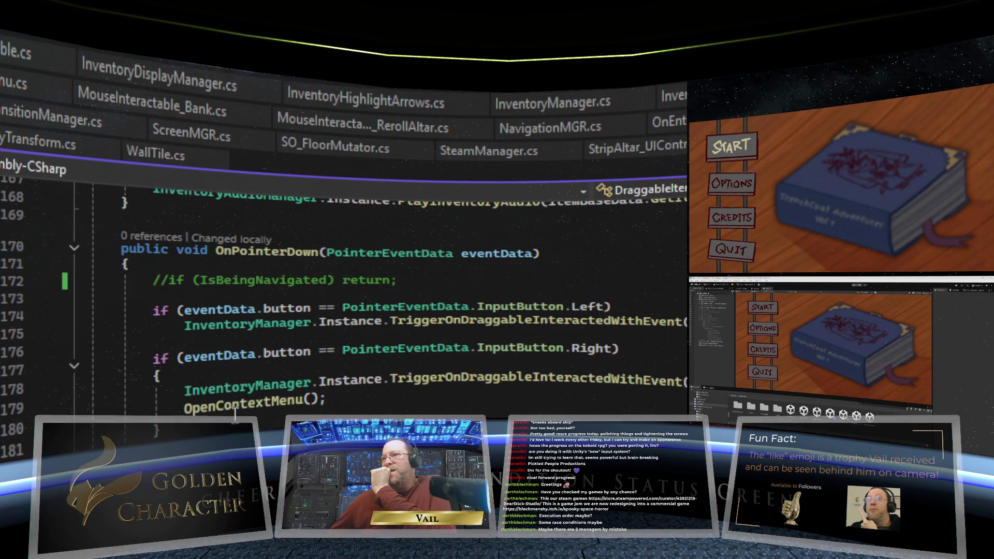
pyautogui.scroll(-1, 235, 413)
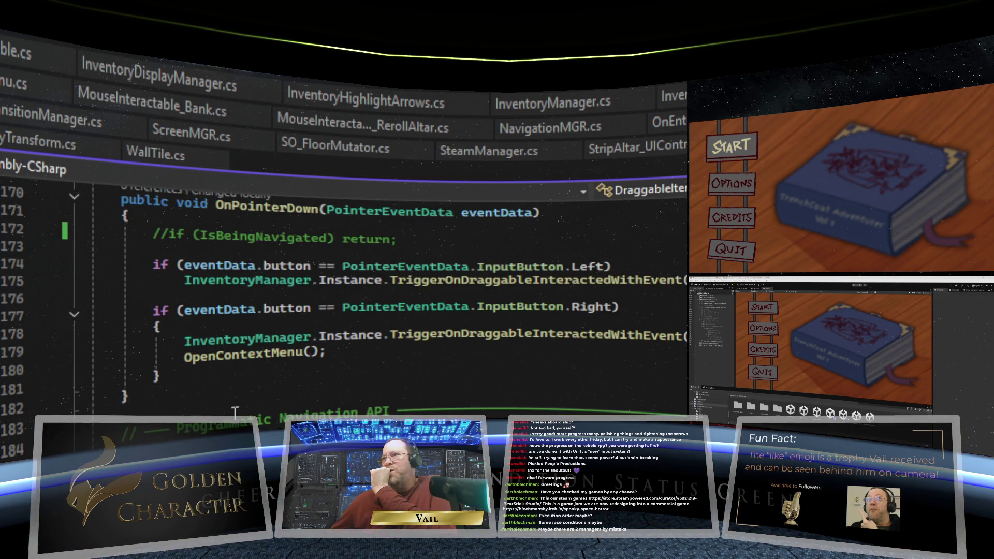
pyautogui.scroll(1, 236, 413)
pyautogui.scroll(-10, 235, 412)
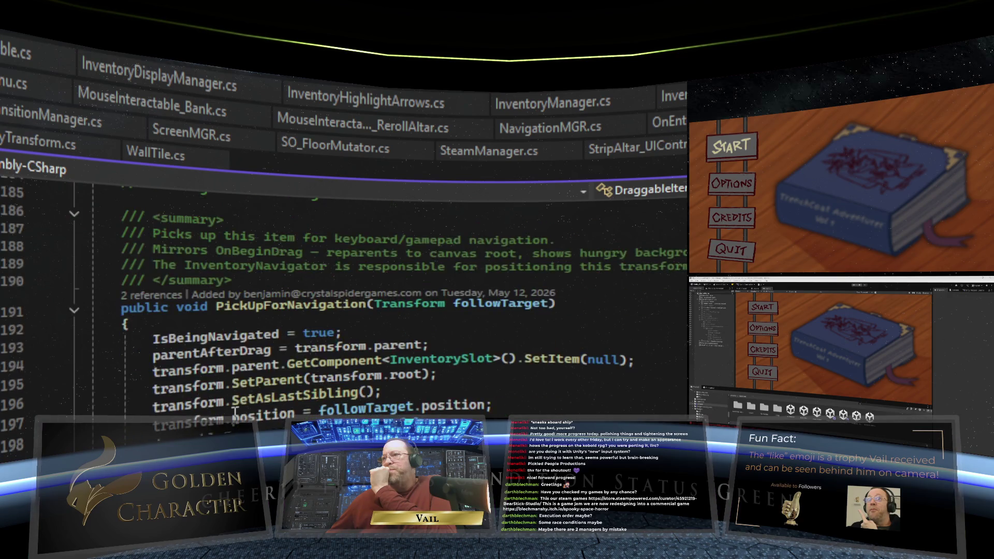
pyautogui.scroll(-3, 236, 413)
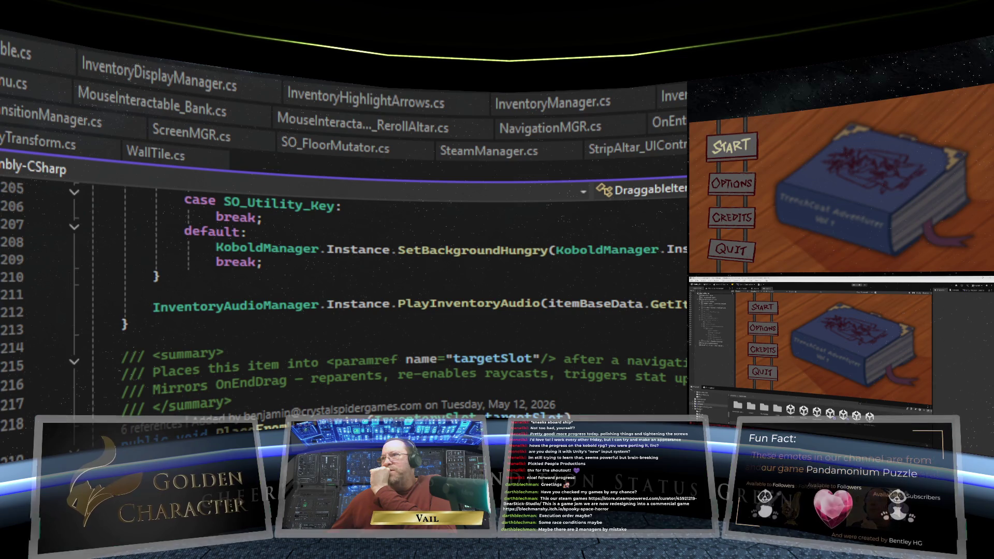
pyautogui.rightClick(218, 358)
pyautogui.press('Escape')
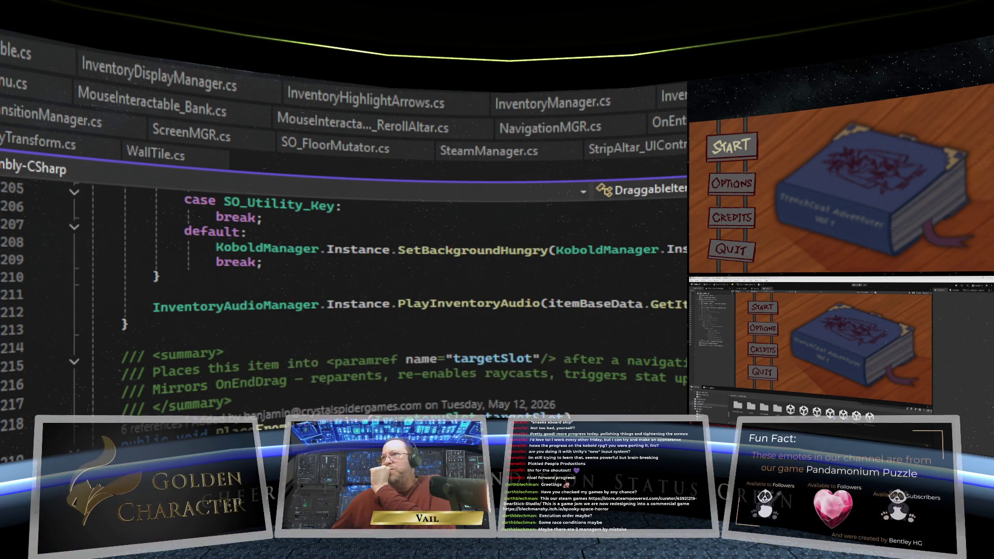
pyautogui.scroll(15, 362, 285)
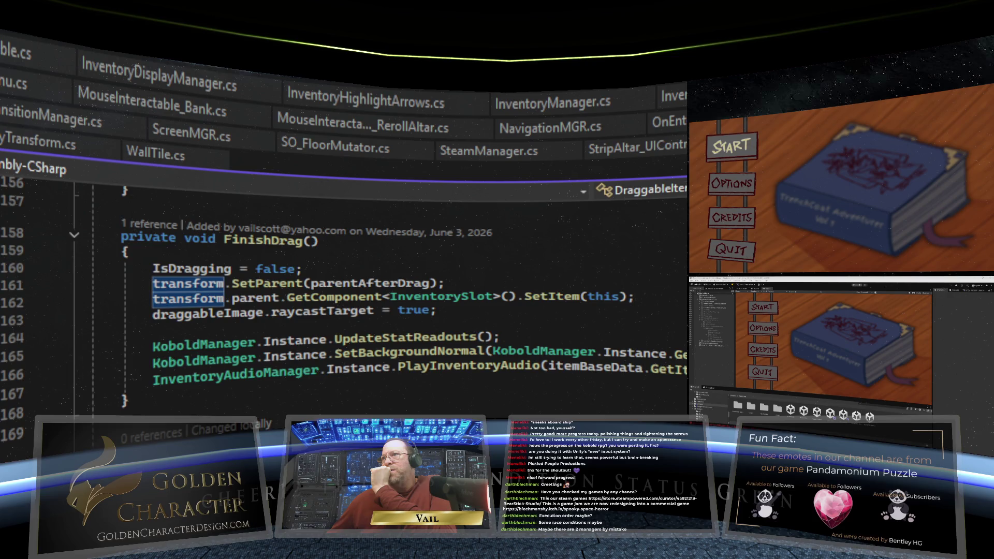
pyautogui.scroll(2, 344, 280)
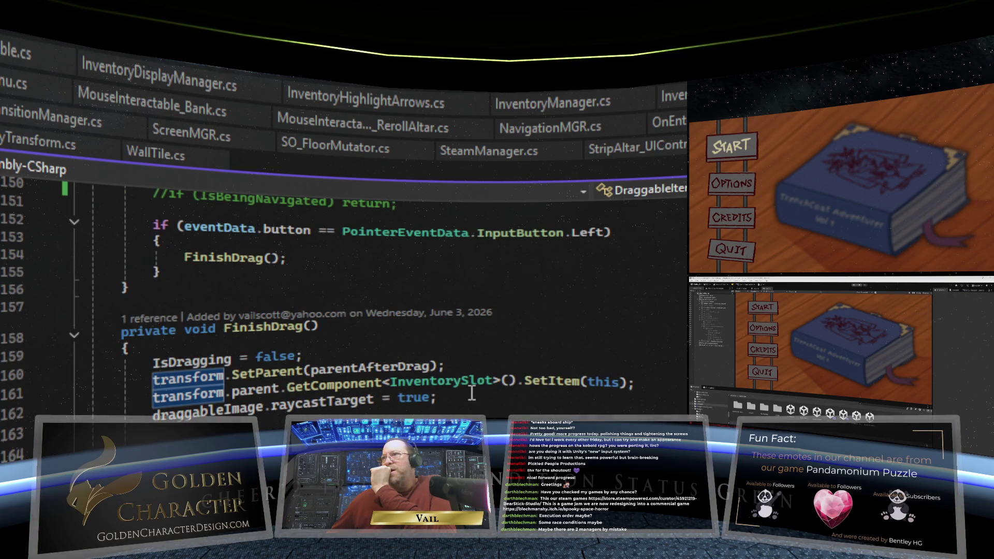
# Step: Add transform.localPosition = Vector3.zero; on a new line after line 161
pyautogui.click(656, 389)
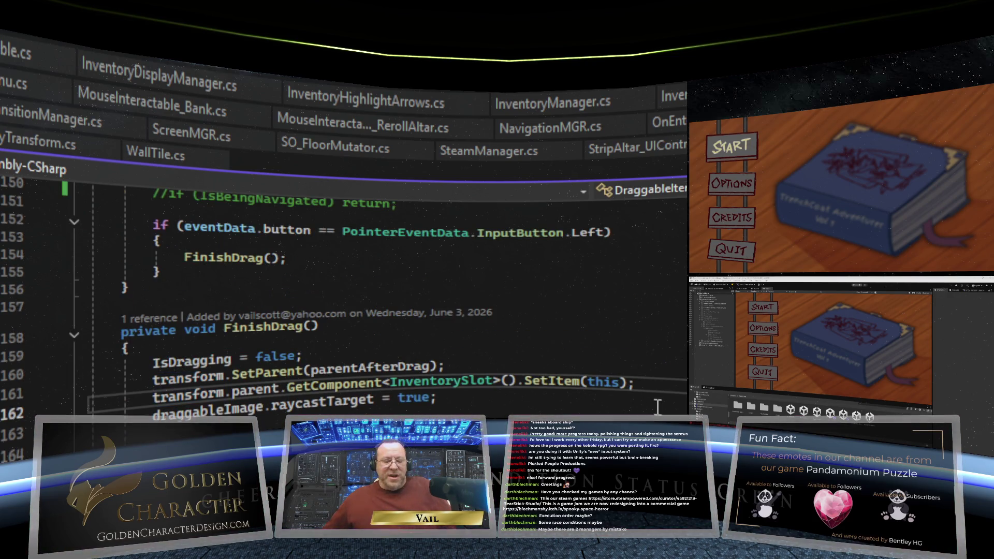
pyautogui.rightClick(167, 412)
pyautogui.press('Escape')
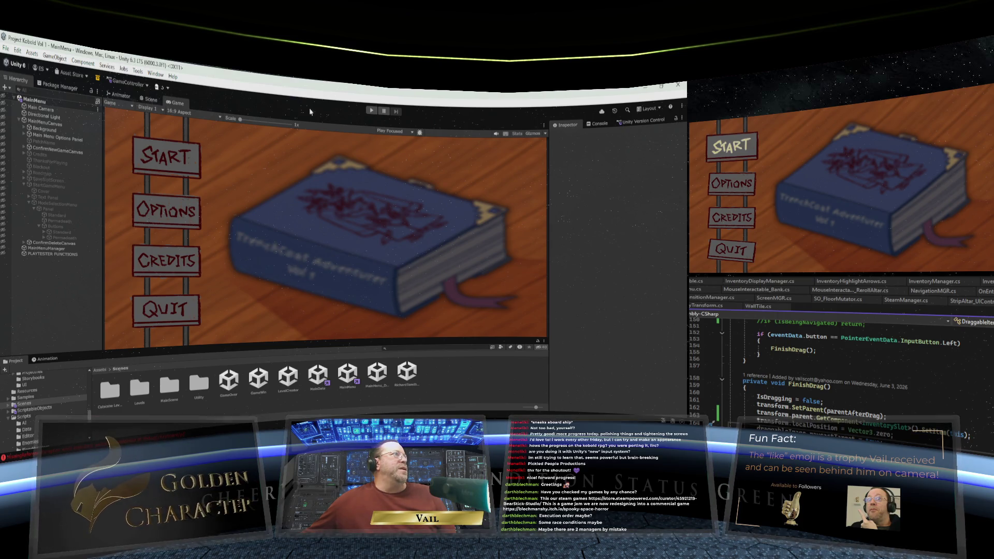
# Step: Start Play mode, walk through the door and down the corridor, turn right, and open the inventory
pyautogui.click(371, 111)
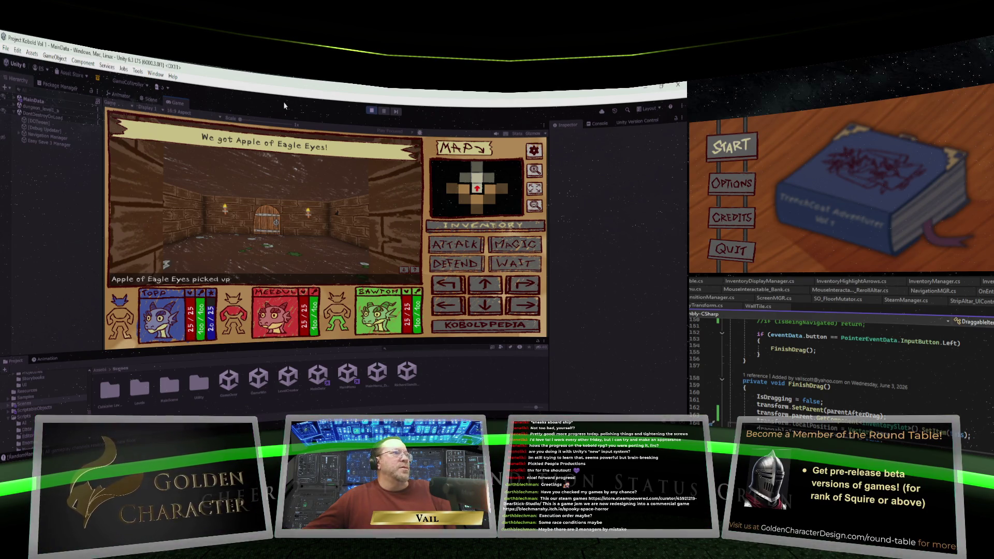
pyautogui.press('w')
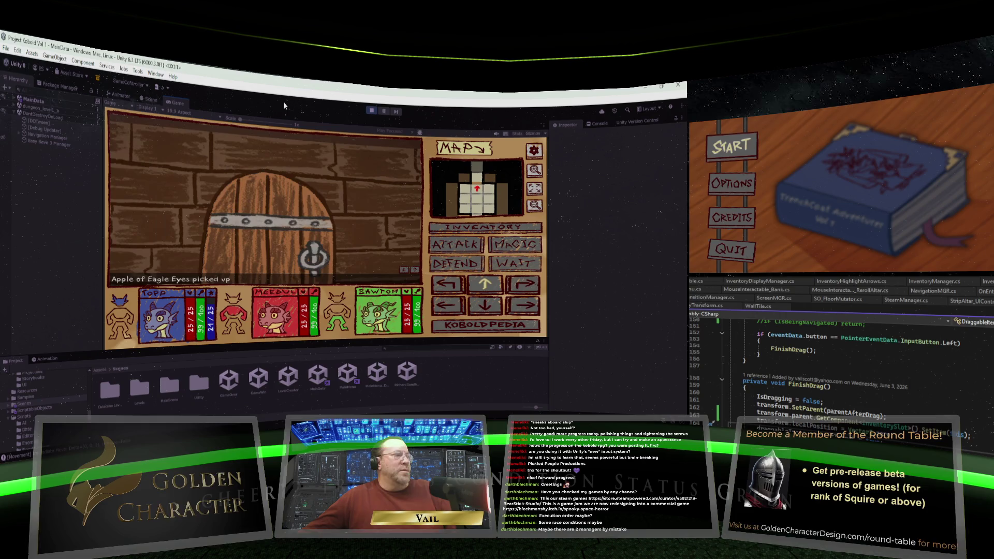
pyautogui.press('w')
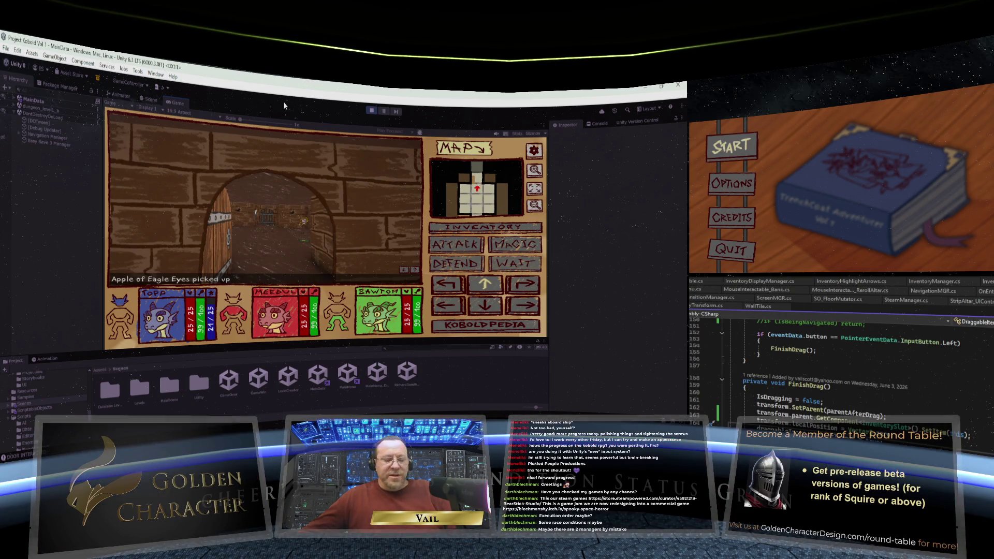
pyautogui.press('w')
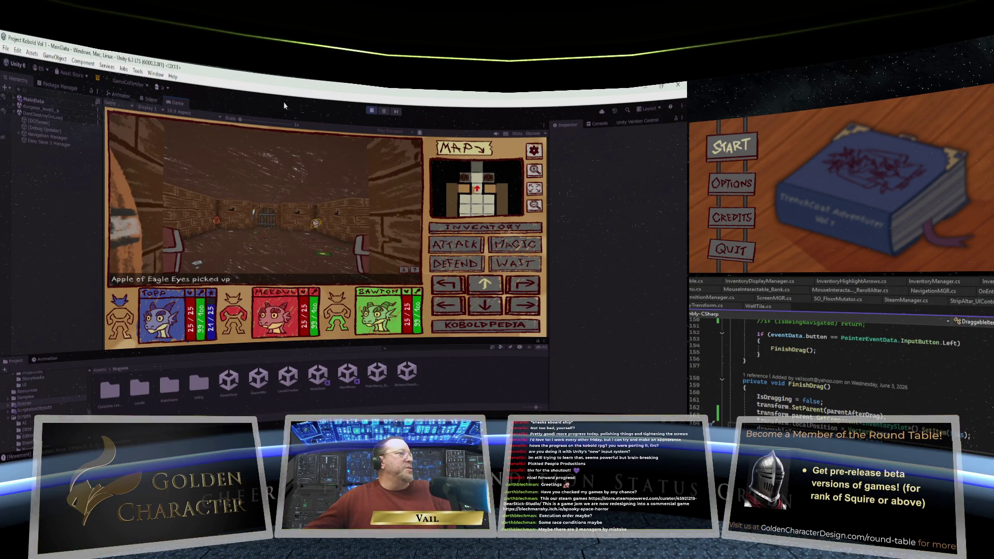
pyautogui.press('w')
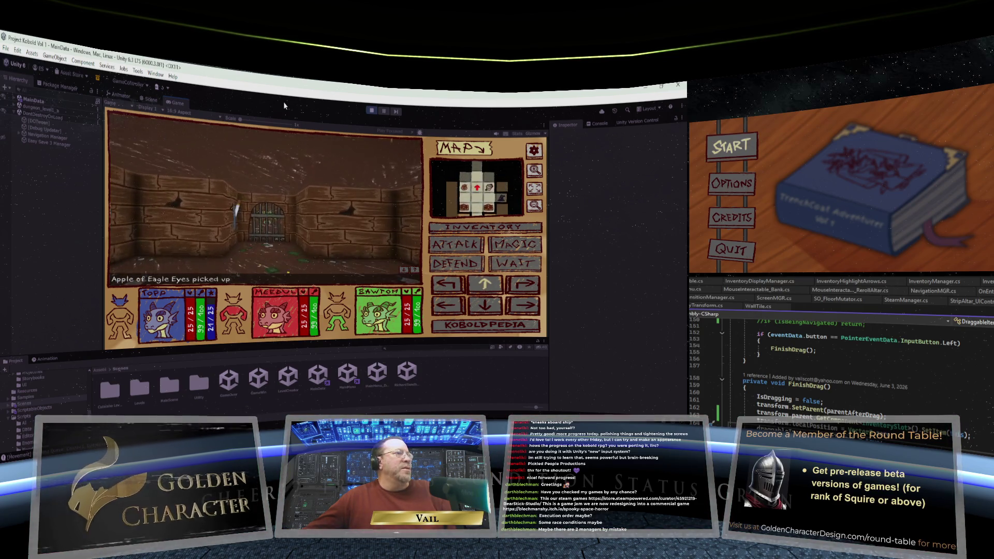
pyautogui.press('e')
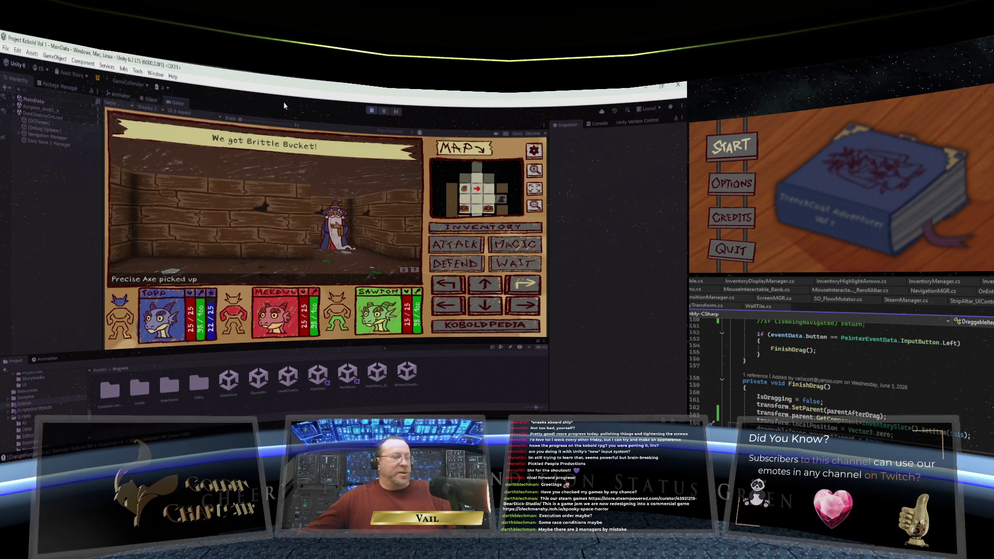
pyautogui.press('i')
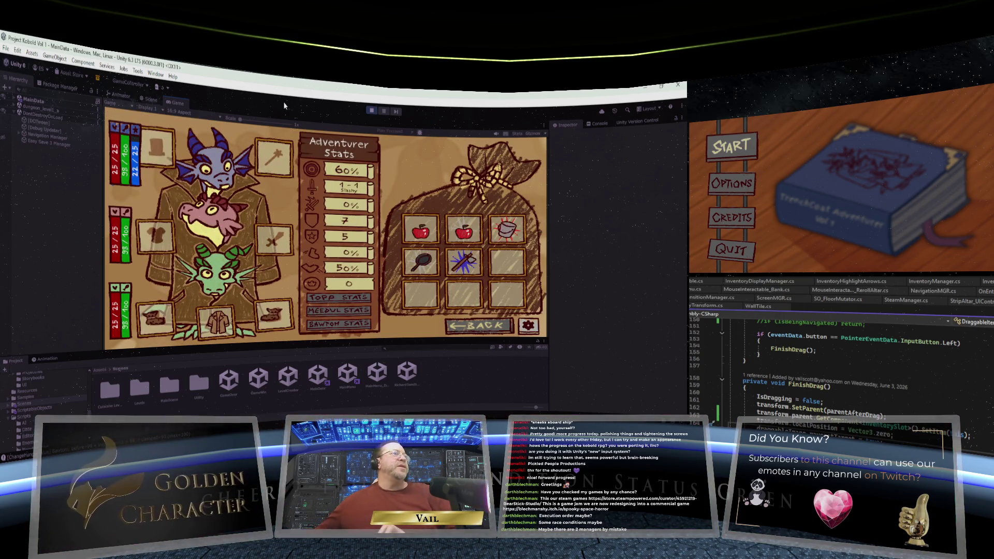
# Step: Equip the Precise Axe, then the Jagged Pan as the weapon, and expand MainData
pyautogui.click(463, 259)
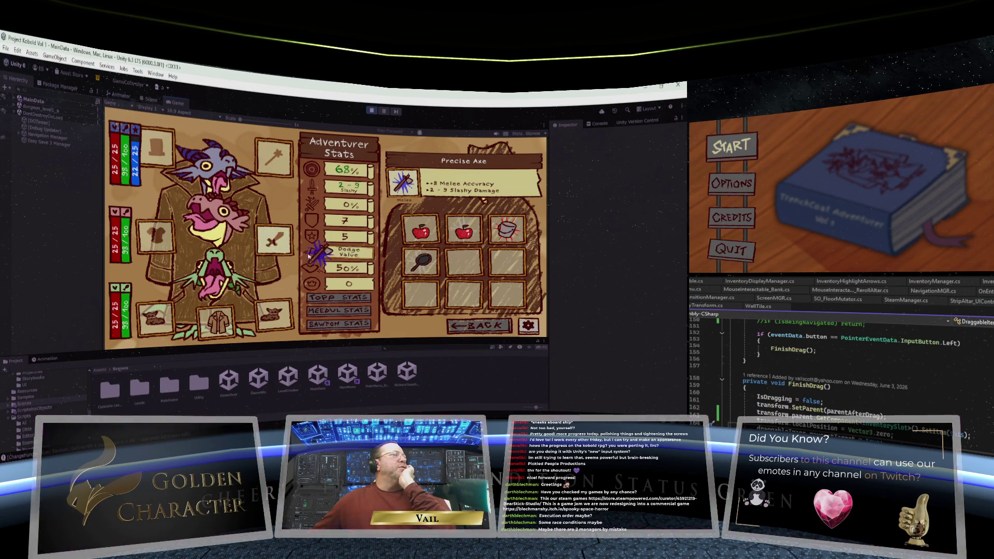
pyautogui.click(275, 243)
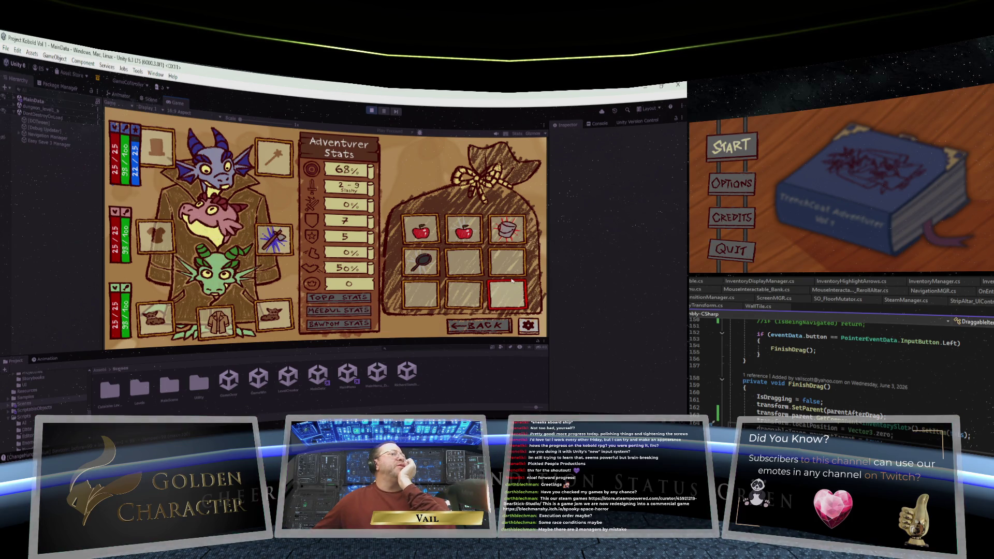
pyautogui.click(421, 261)
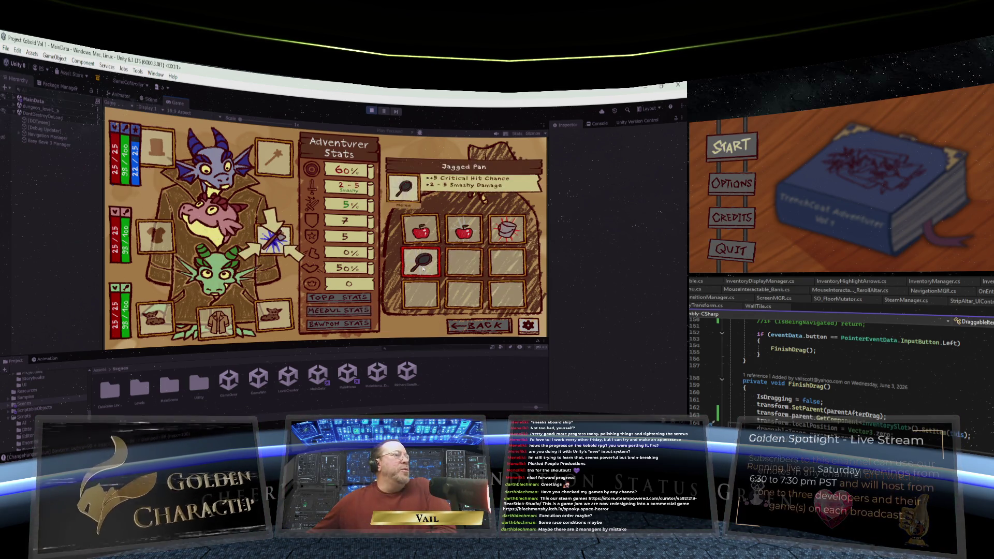
pyautogui.click(275, 242)
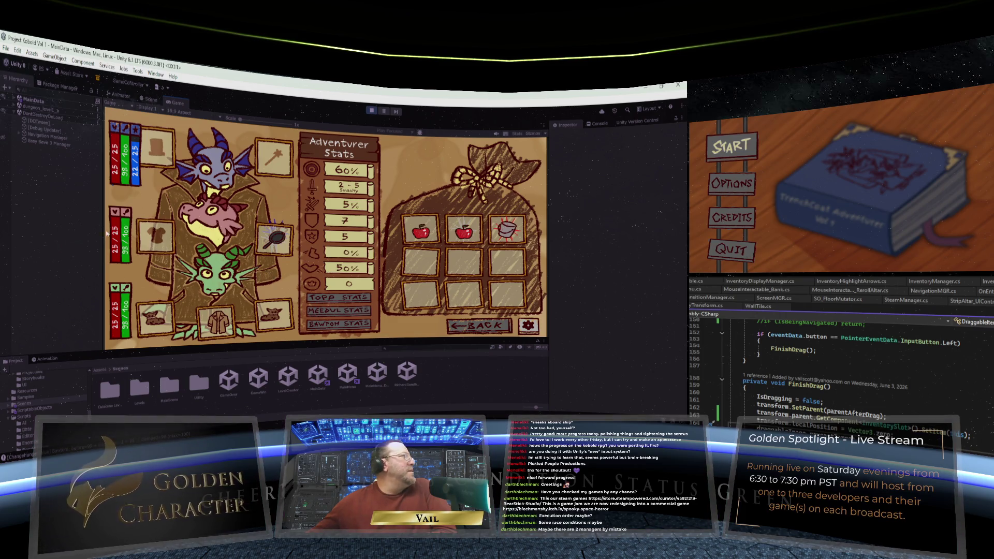
pyautogui.click(14, 99)
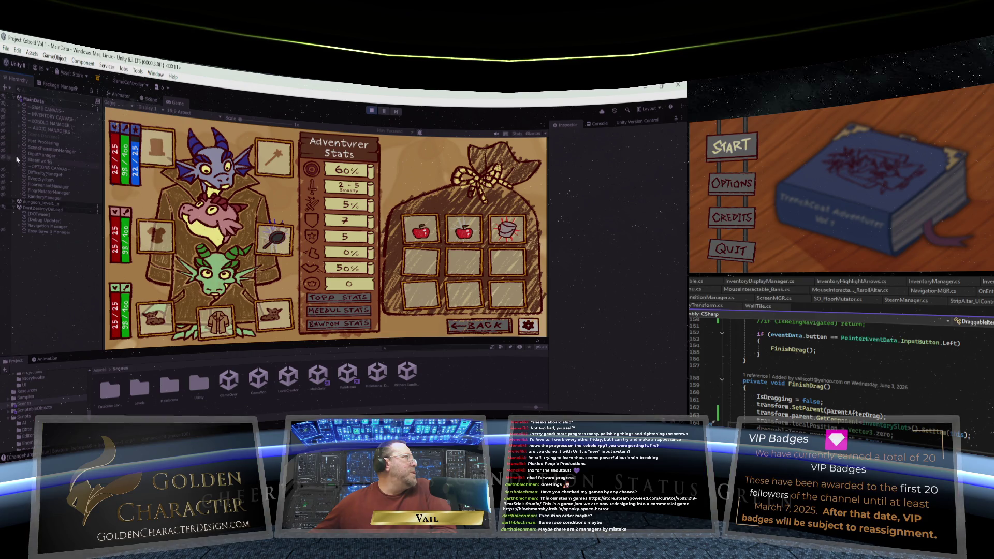
# Step: Expand INVENTORY CANVAS, InventoryGrid and the items in InventorySlot (2), (3) and (4)
pyautogui.click(19, 115)
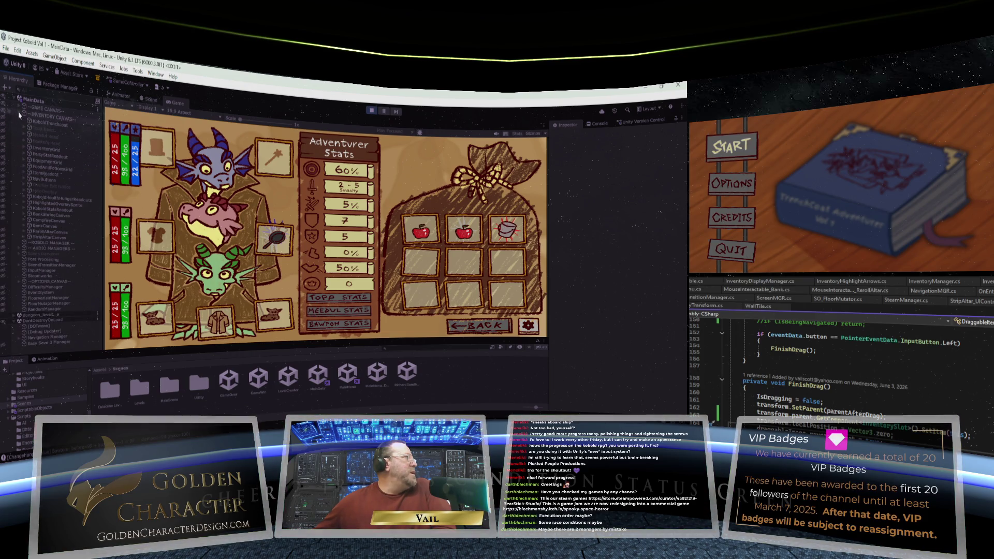
pyautogui.click(24, 148)
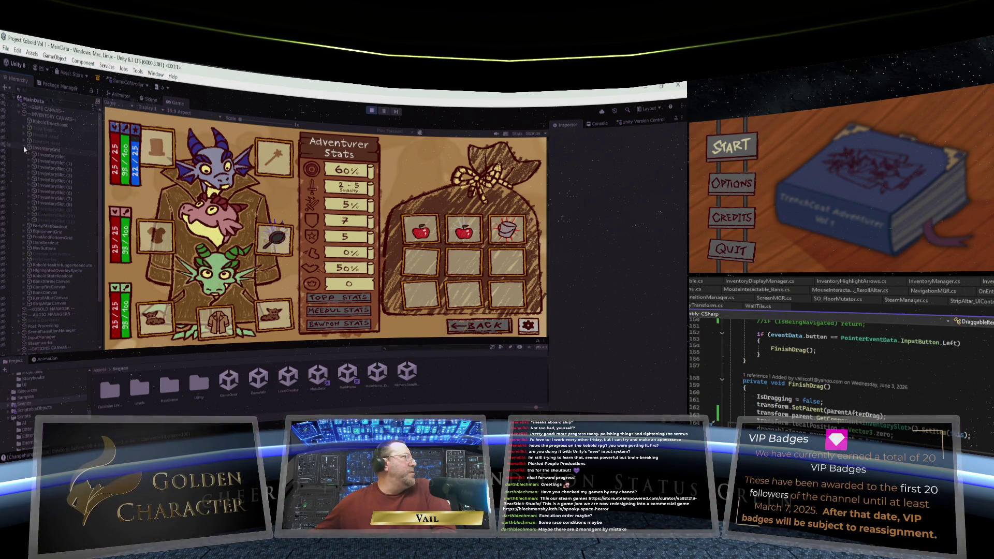
pyautogui.click(29, 175)
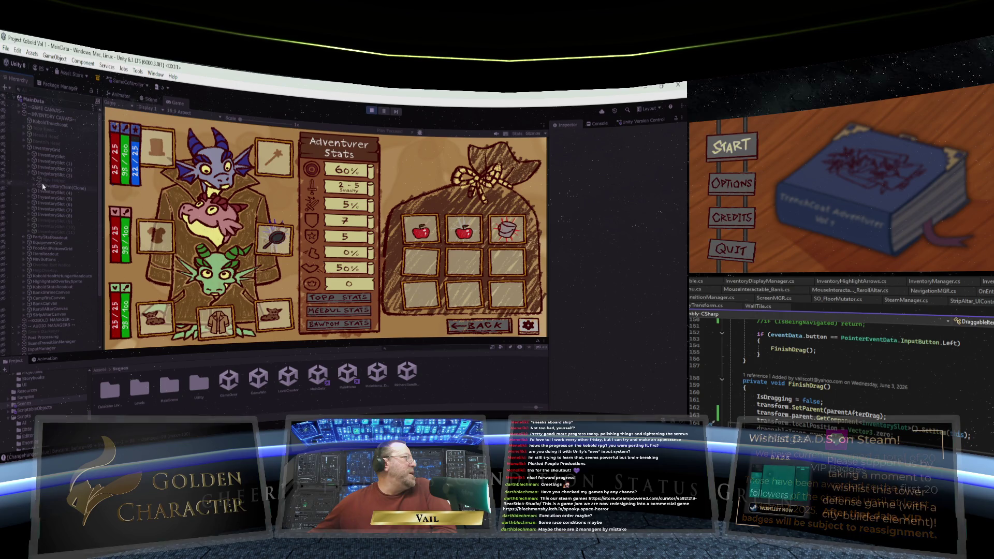
pyautogui.click(34, 188)
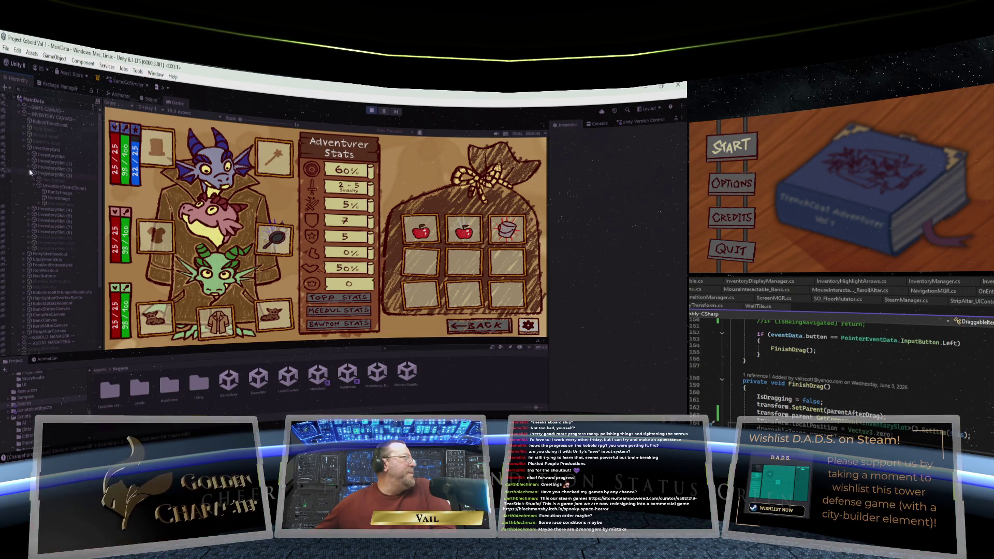
pyautogui.click(30, 168)
pyautogui.click(32, 179)
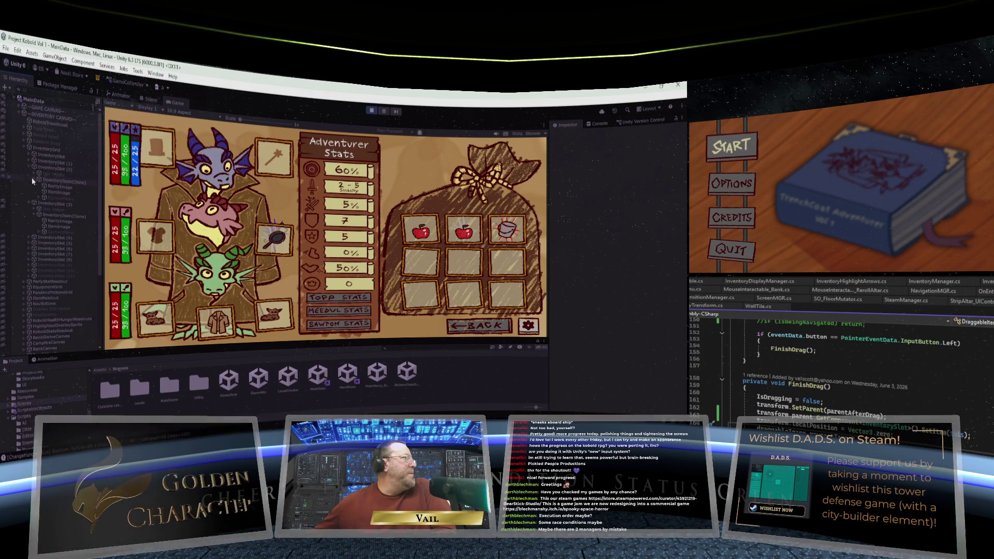
pyautogui.click(32, 178)
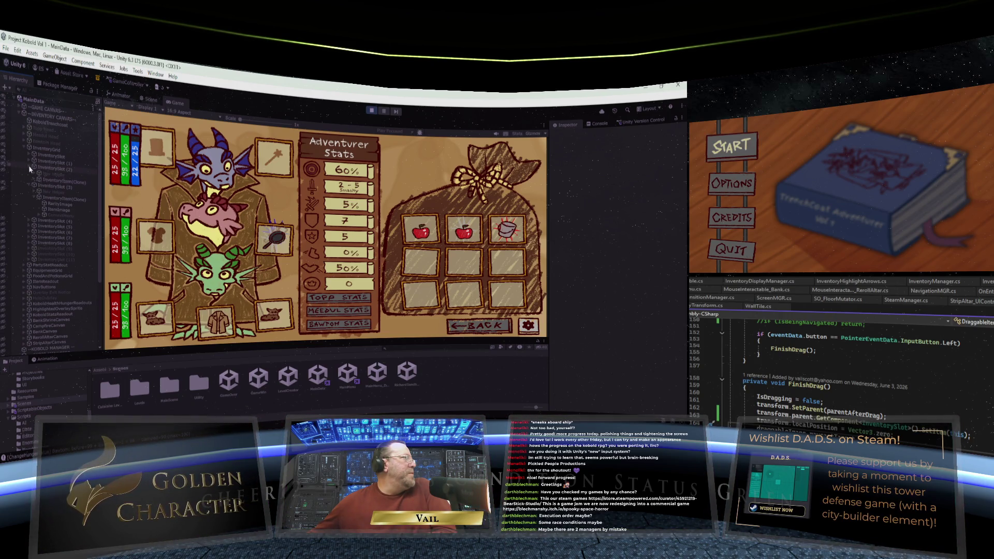
pyautogui.click(29, 221)
pyautogui.click(29, 221)
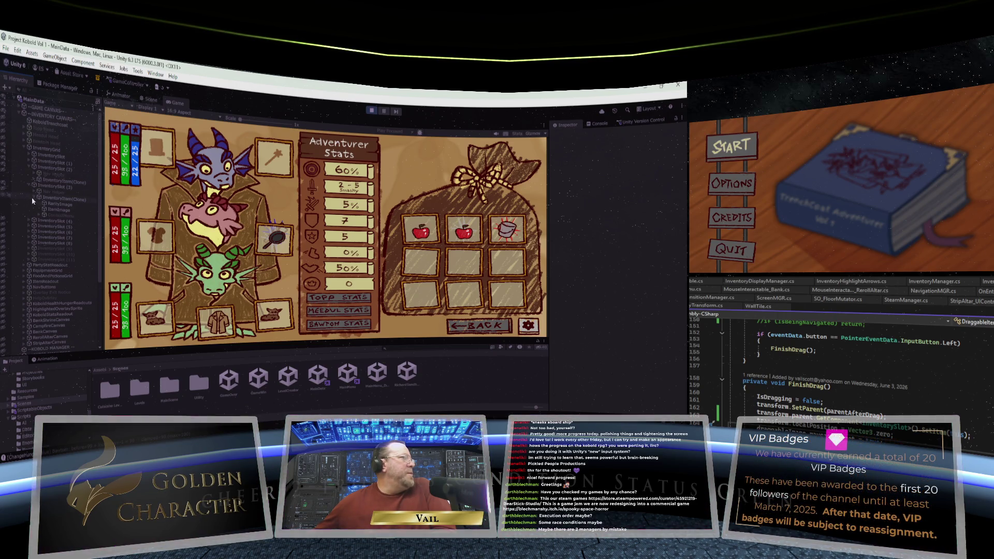
# Step: Put the Precise Axe in the bag and equip the Jagged Pan on the middle kobold
pyautogui.click(272, 235)
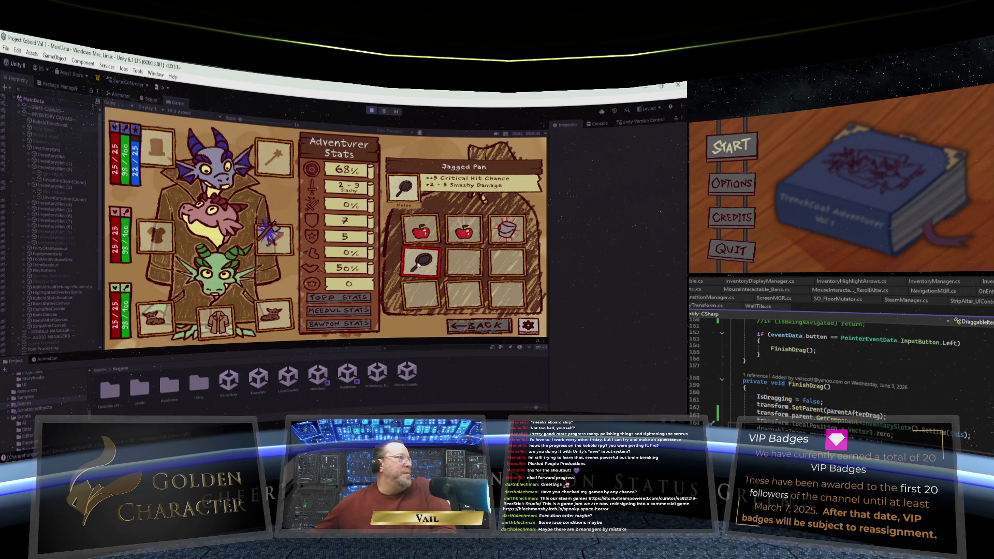
pyautogui.click(272, 234)
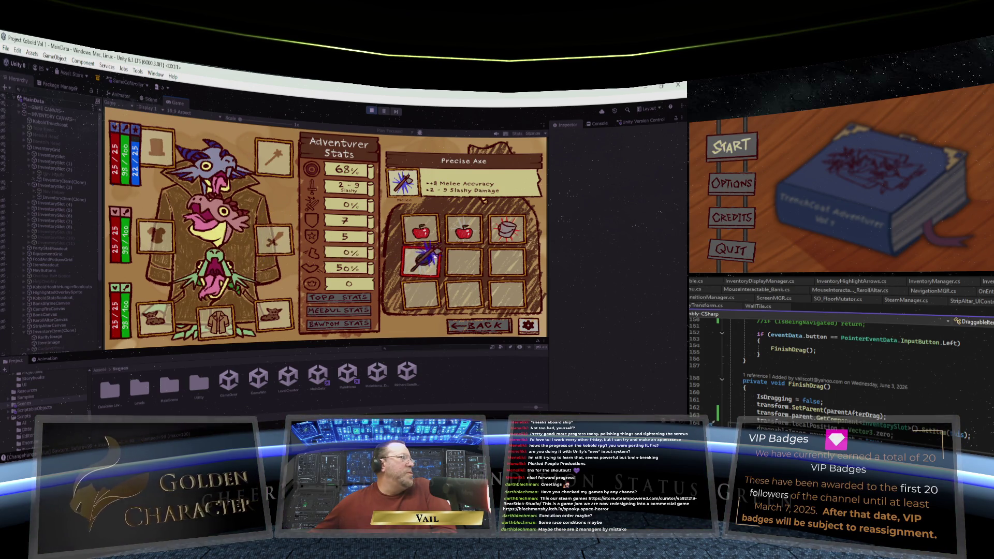
pyautogui.click(463, 262)
pyautogui.click(408, 263)
pyautogui.click(272, 240)
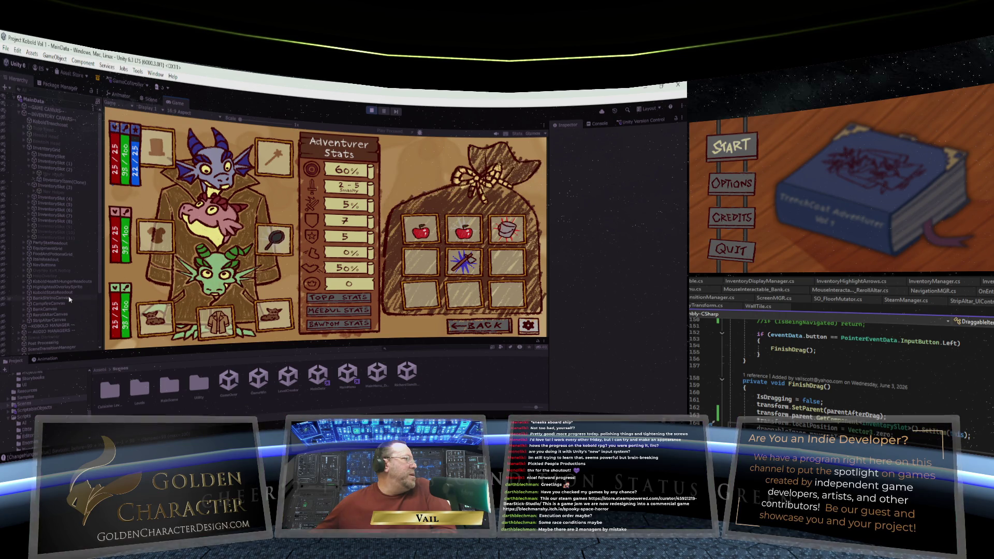
# Step: Expand EquipmentGrid, RightSideItems and EquippedWeapon to reach the equipped item
pyautogui.scroll(-3, 54, 293)
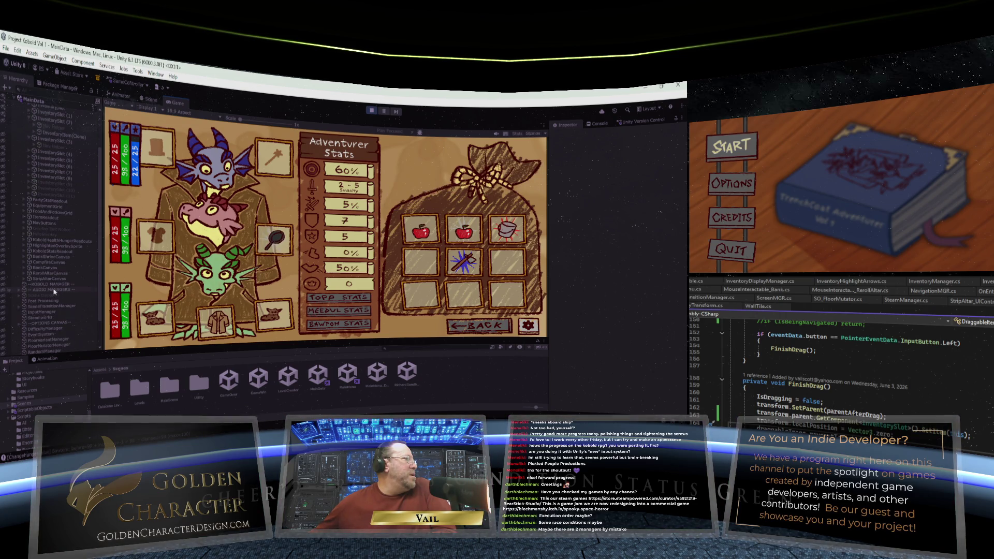
pyautogui.scroll(-2, 54, 292)
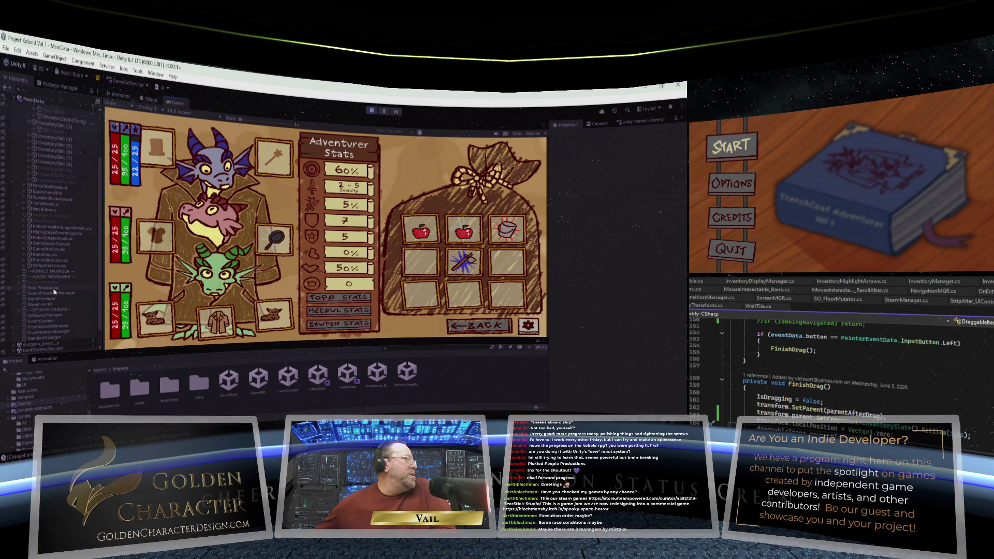
pyautogui.scroll(4, 34, 182)
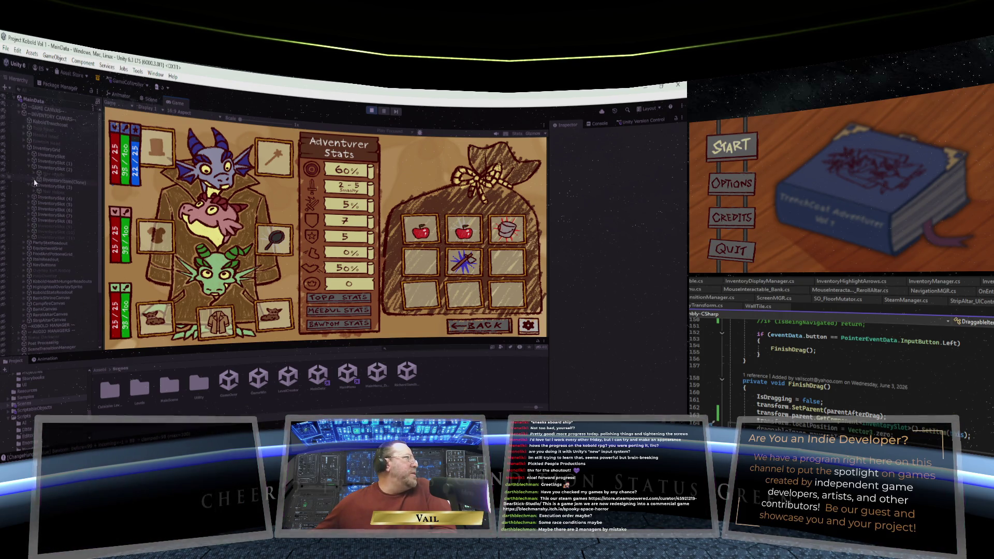
pyautogui.click(26, 249)
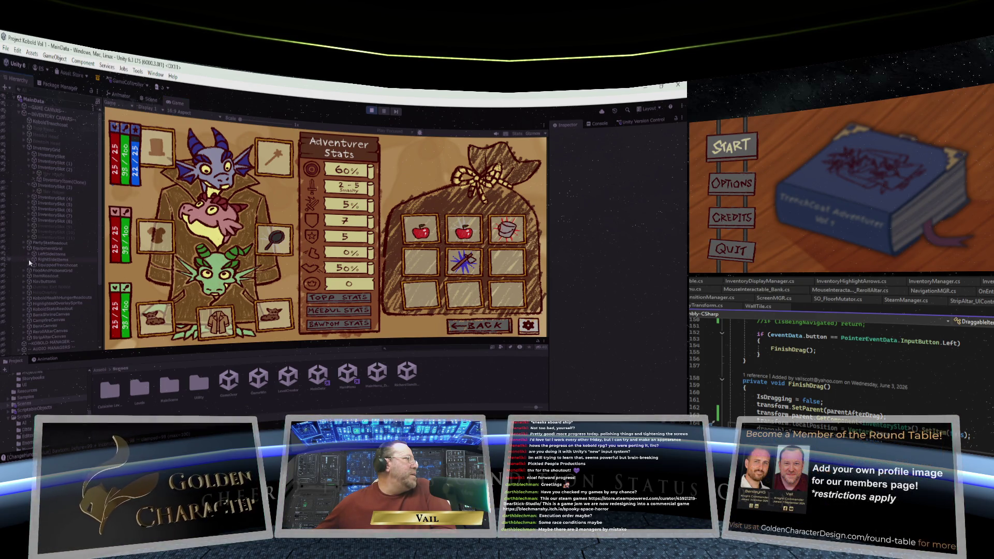
pyautogui.click(32, 260)
pyautogui.click(35, 270)
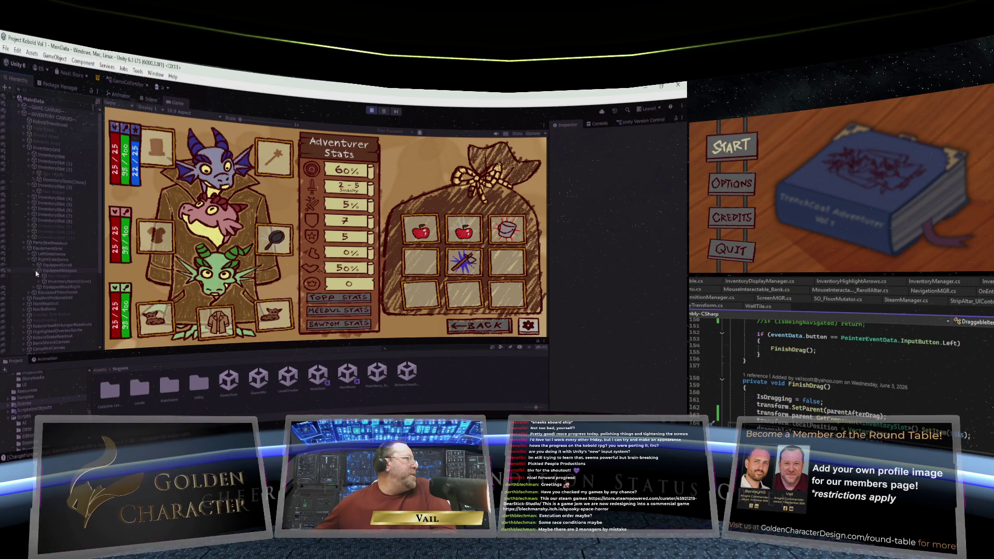
# Step: Toggle the equipped weapon item active off and on, and equip the Precise Axe from the bag
pyautogui.click(52, 281)
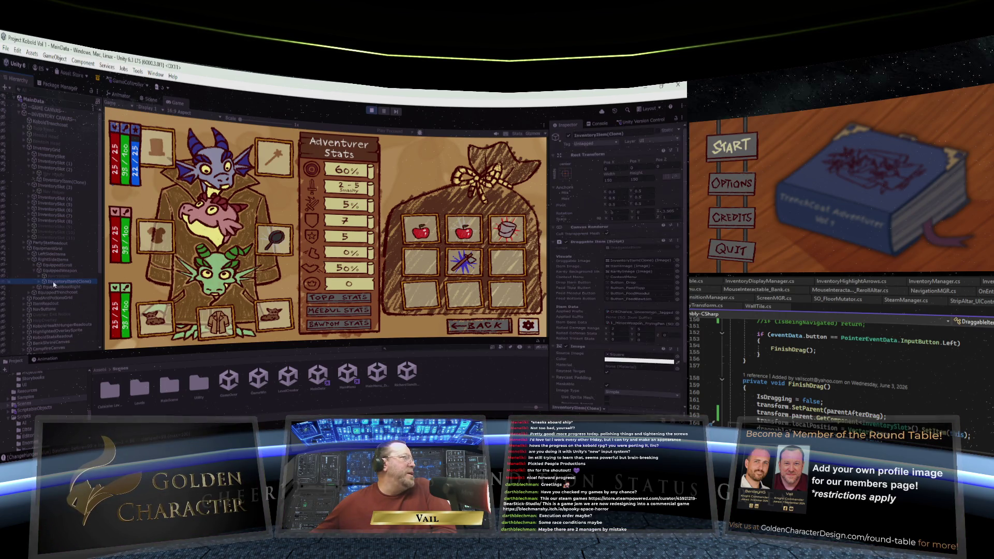
pyautogui.click(40, 281)
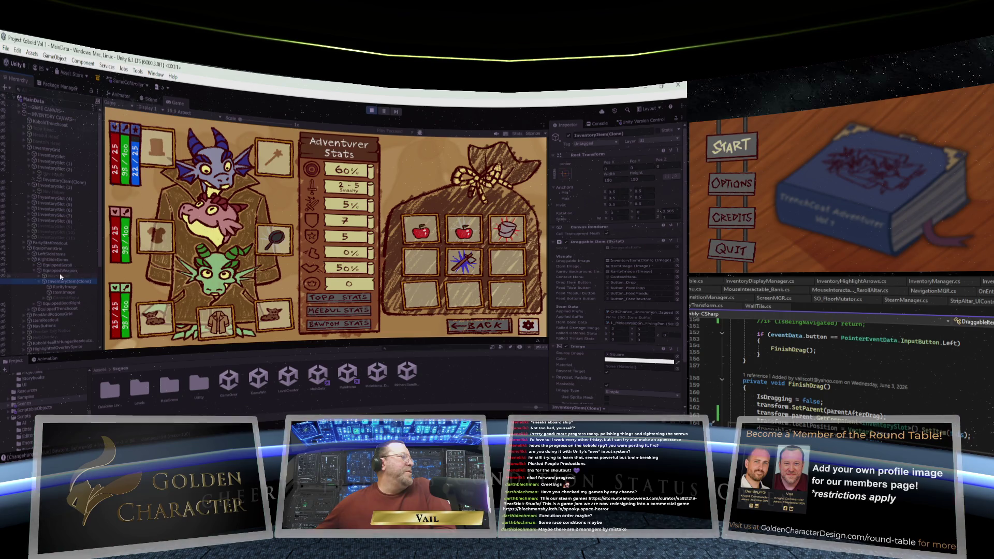
pyautogui.click(568, 135)
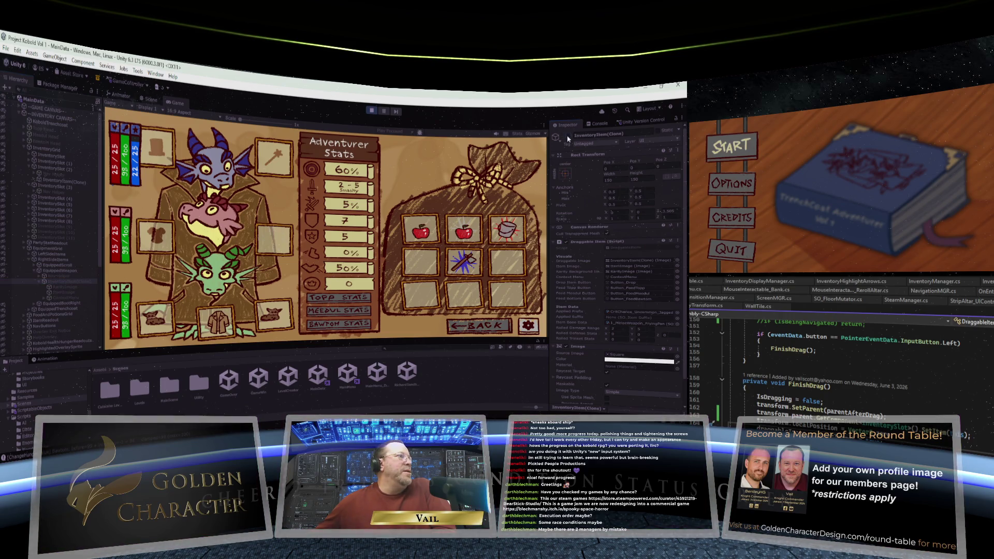
pyautogui.click(568, 136)
pyautogui.click(568, 136)
pyautogui.click(568, 135)
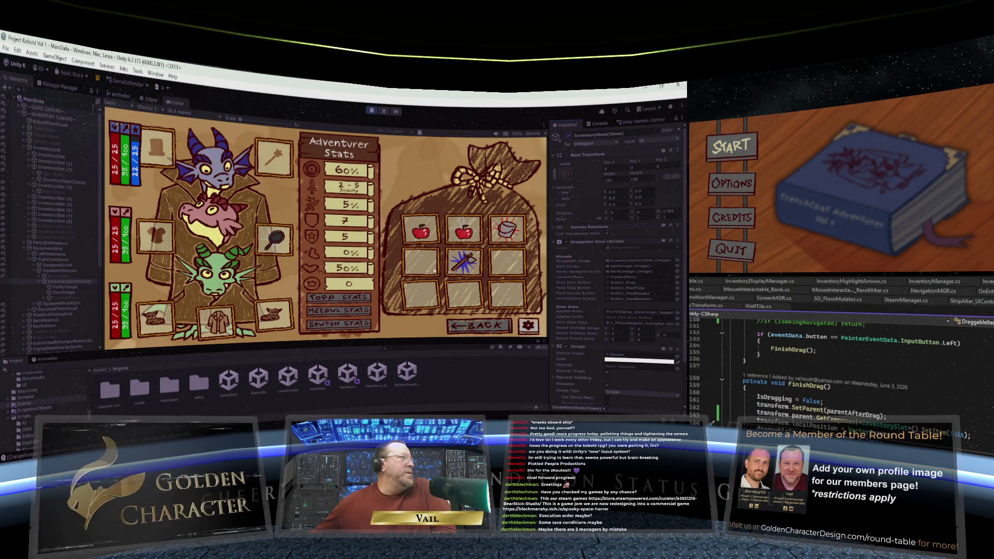
pyautogui.moveTo(463, 261); pyautogui.dragTo(274, 240)
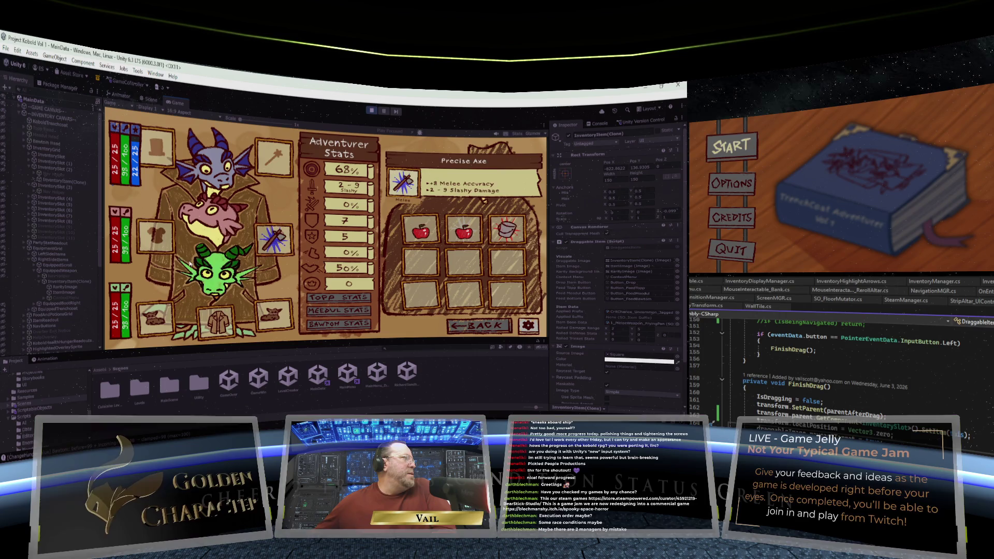
pyautogui.click(568, 135)
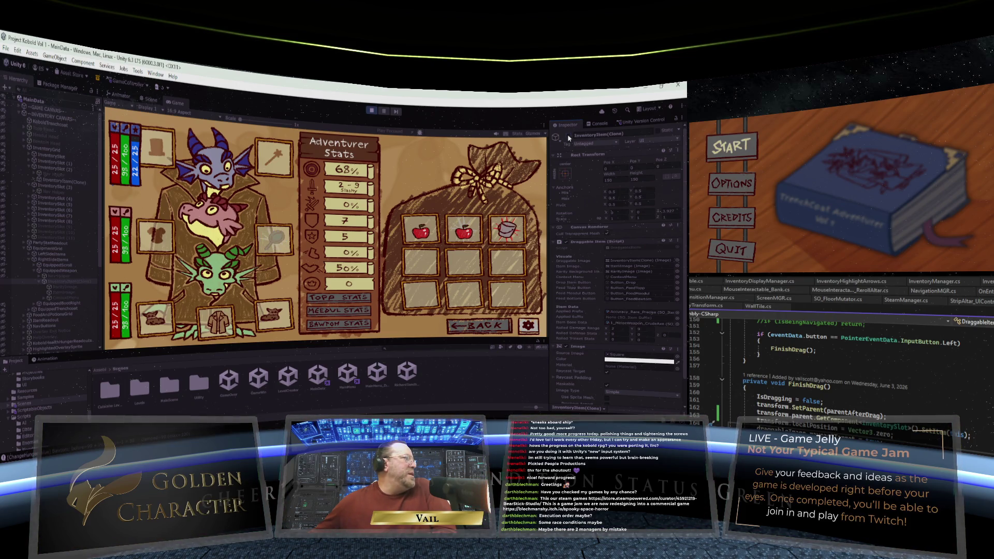
pyautogui.click(568, 135)
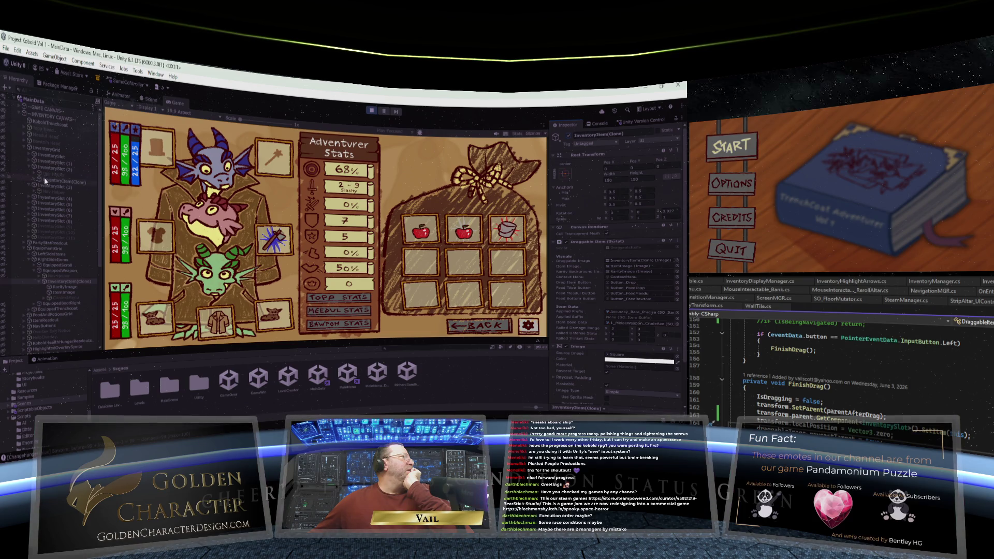
# Step: Toggle the cursed armour item in InventorySlot (2) off and on, and peek at slot 3's item
pyautogui.click(62, 181)
pyautogui.click(568, 137)
pyautogui.click(568, 137)
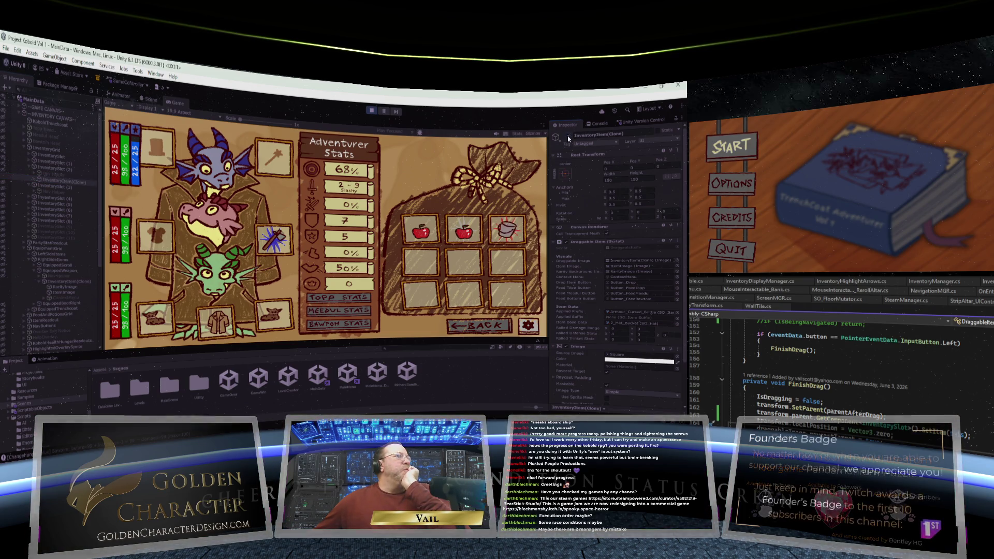
pyautogui.click(34, 192)
pyautogui.click(35, 192)
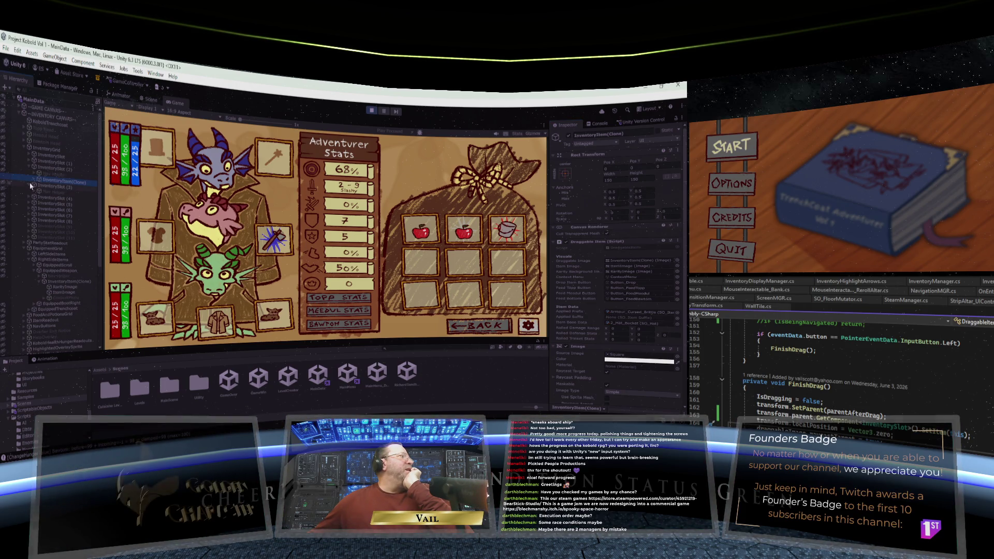
# Step: Select the item in InventorySlot (4) and toggle it active repeatedly to locate it
pyautogui.click(31, 198)
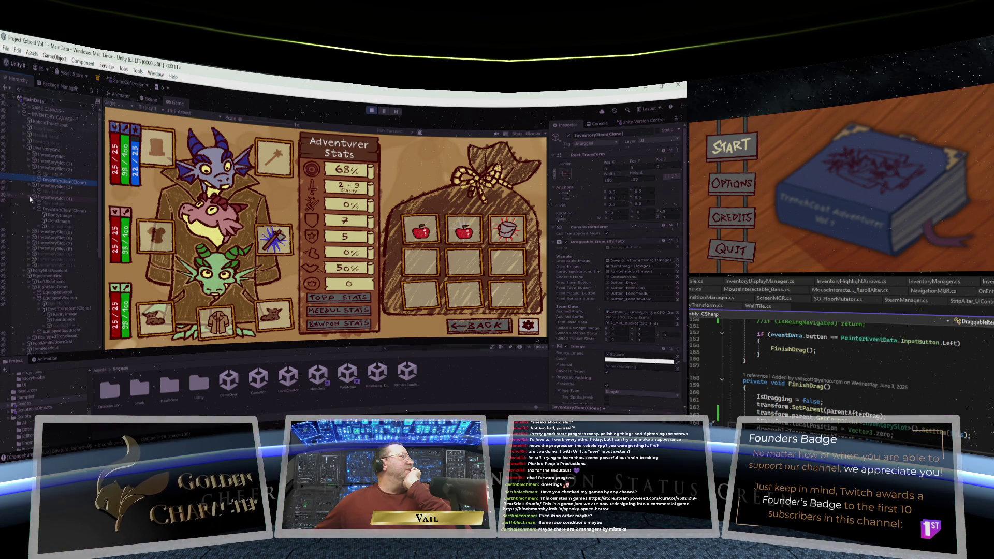
pyautogui.click(54, 211)
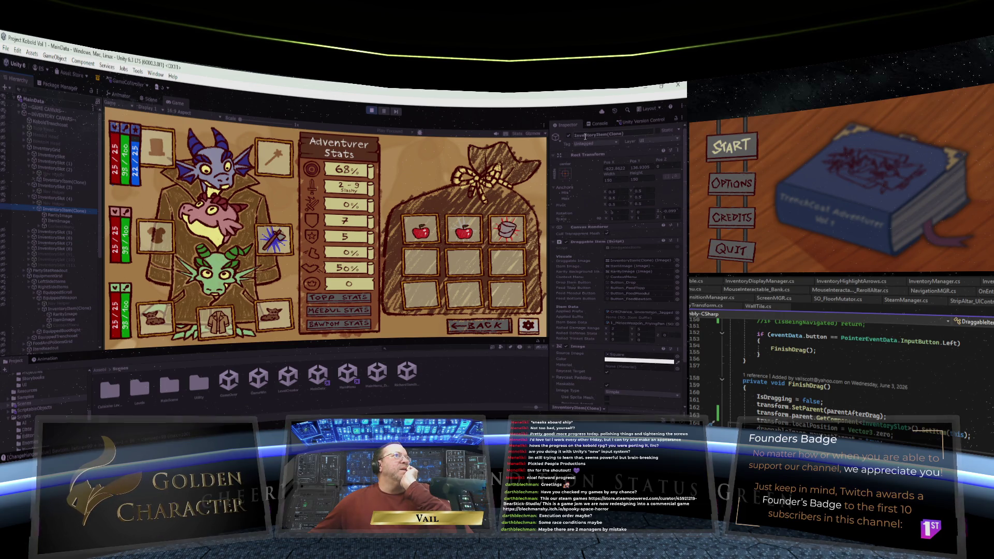
pyautogui.click(568, 136)
pyautogui.click(568, 136)
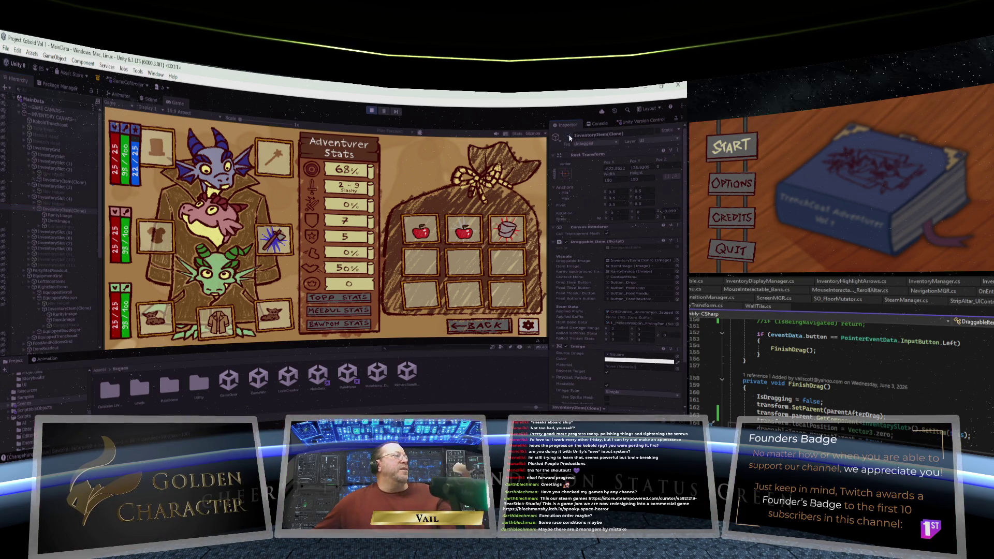
pyautogui.click(568, 136)
pyautogui.click(568, 136)
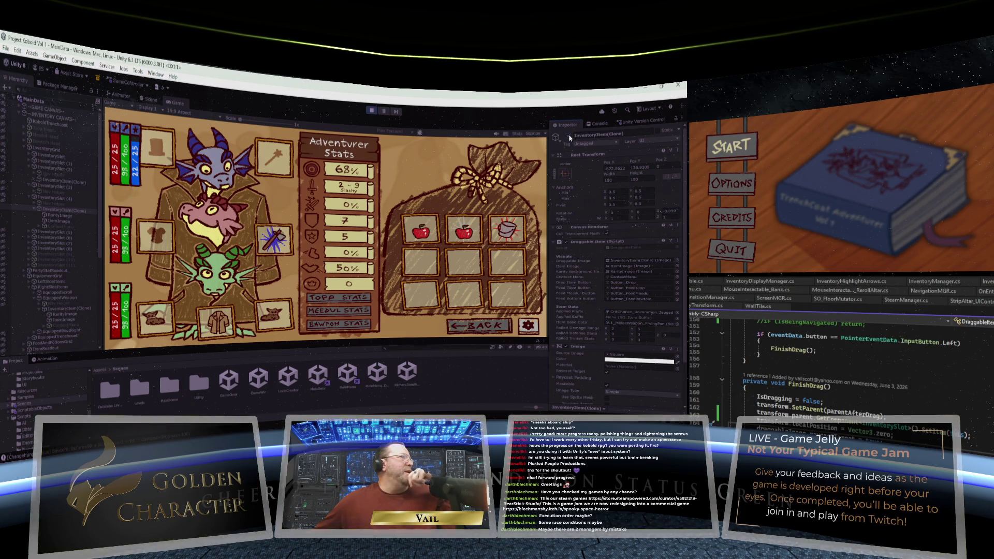
pyautogui.click(568, 137)
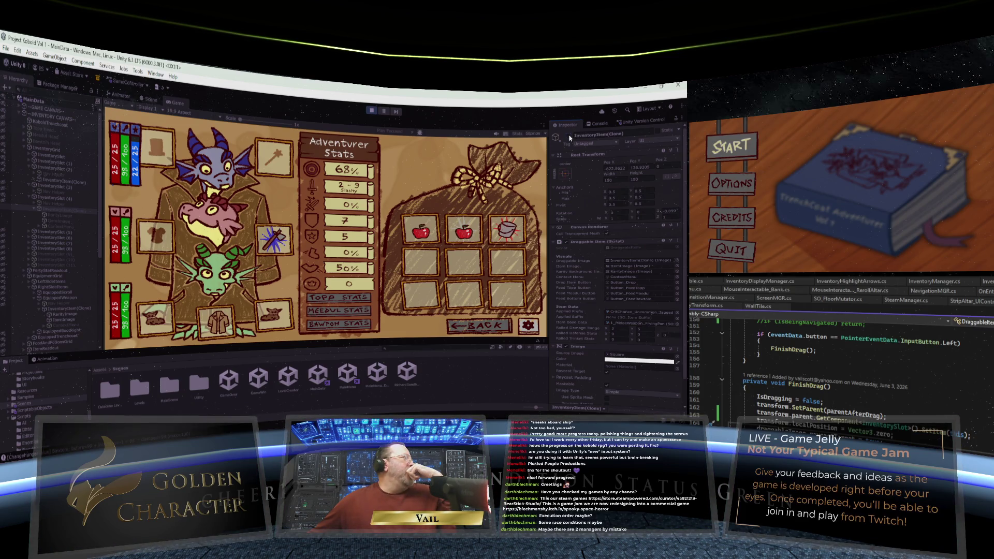
pyautogui.click(569, 135)
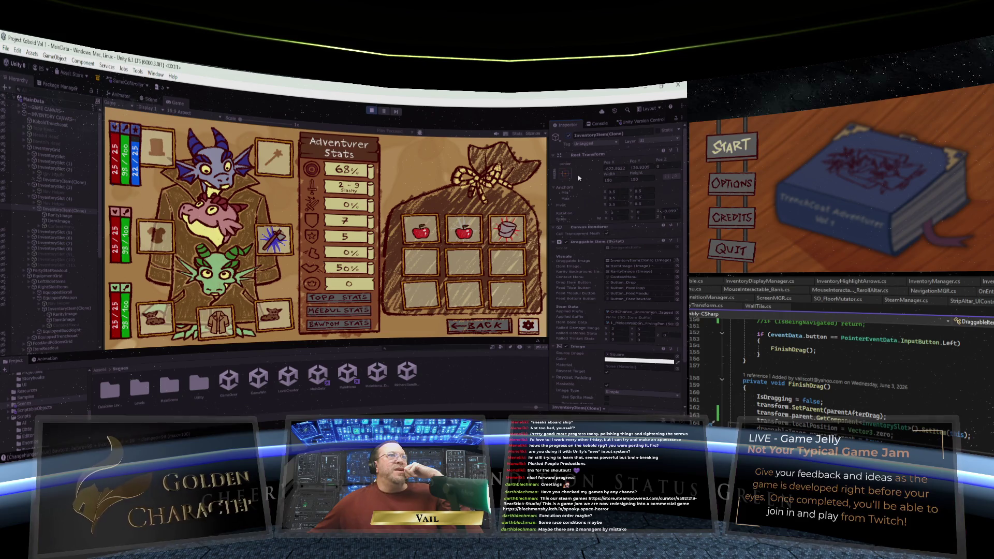
# Step: Set the item's Rect Transform Pos X and Pos Y to 0
pyautogui.click(621, 168)
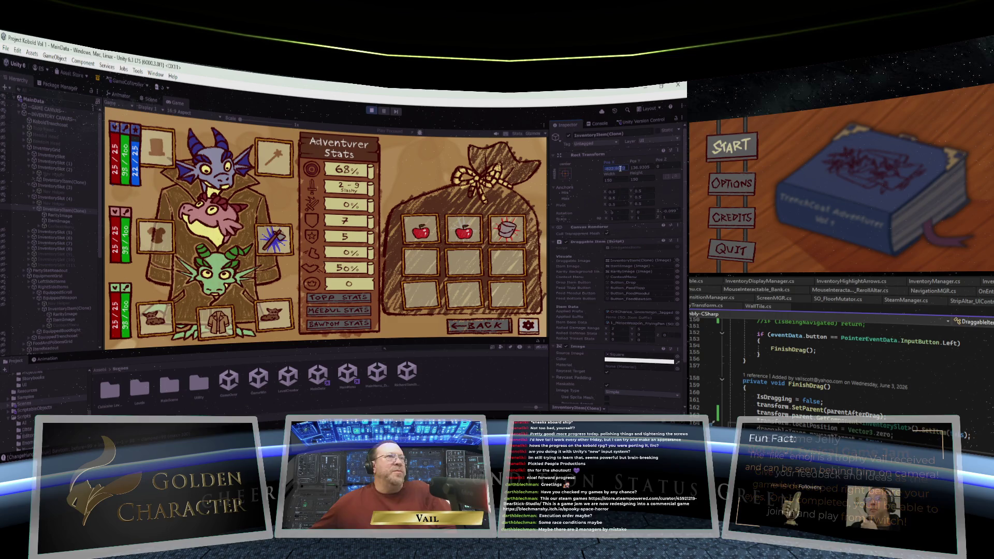
pyautogui.write('0')
pyautogui.click(642, 167)
pyautogui.write('0')
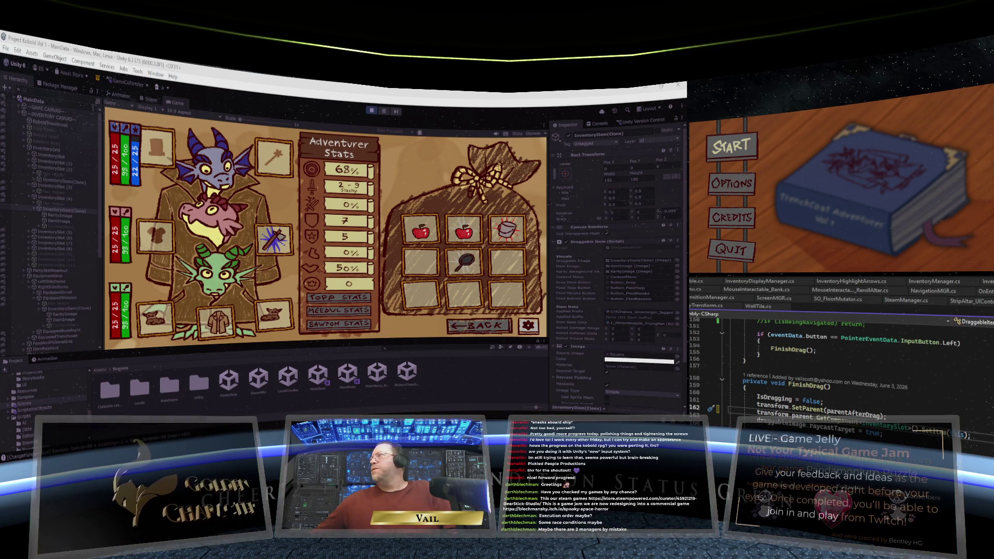
# Step: Navigate back to InventorySlot's item-placing code, then to its sprite-highlighting code
pyautogui.hotkey('ctrl', '-')
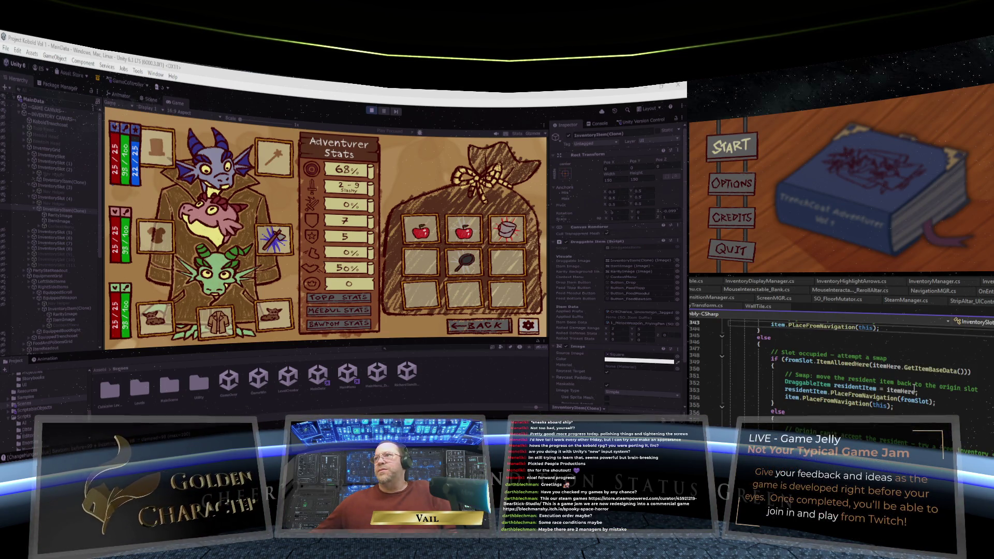
pyautogui.scroll(3, 917, 383)
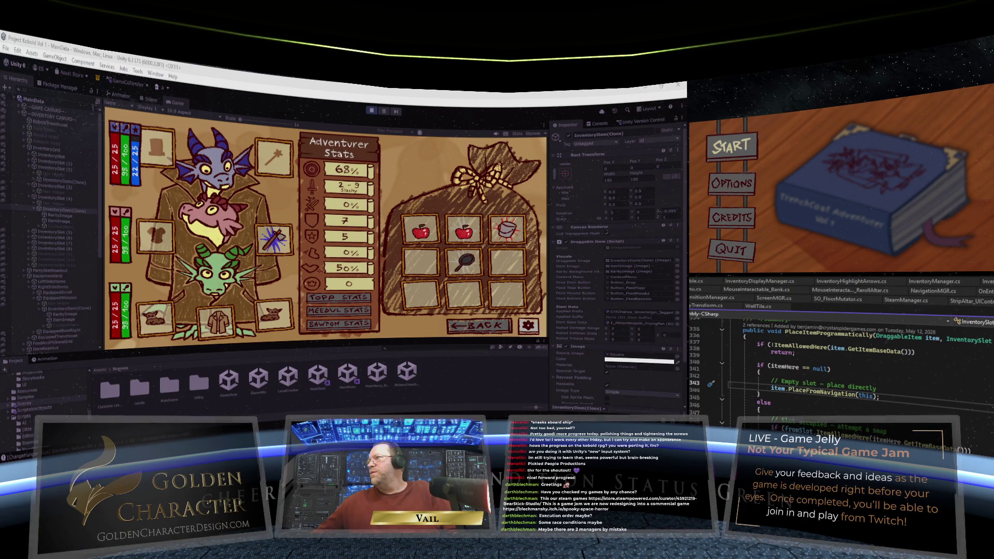
pyautogui.hotkey('ctrl', '-')
pyautogui.scroll(-3, 965, 409)
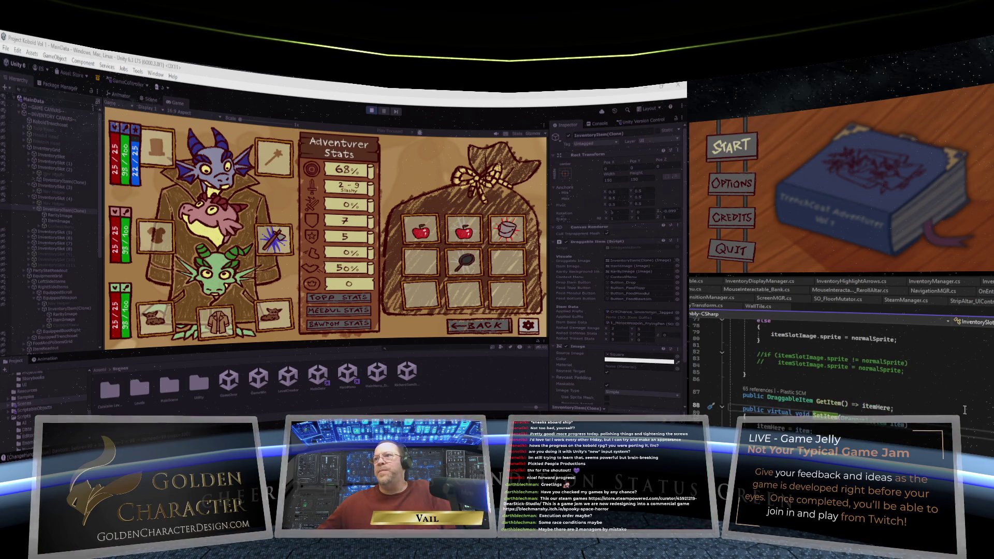
pyautogui.scroll(-2, 954, 409)
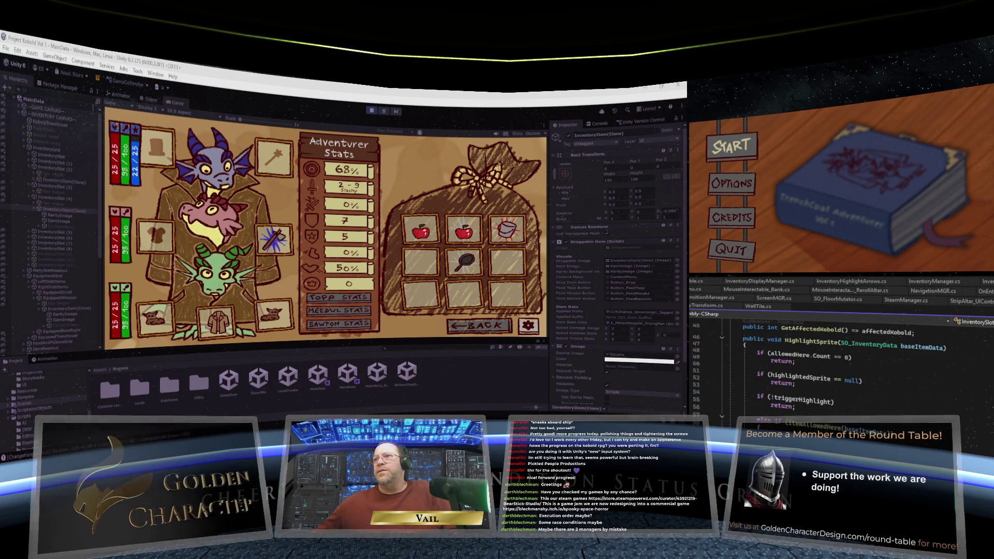
# Step: Go to ResetItemSprite's definition with F12 and scroll down to the SetItem method
pyautogui.press('F12')
pyautogui.scroll(-2, 909, 386)
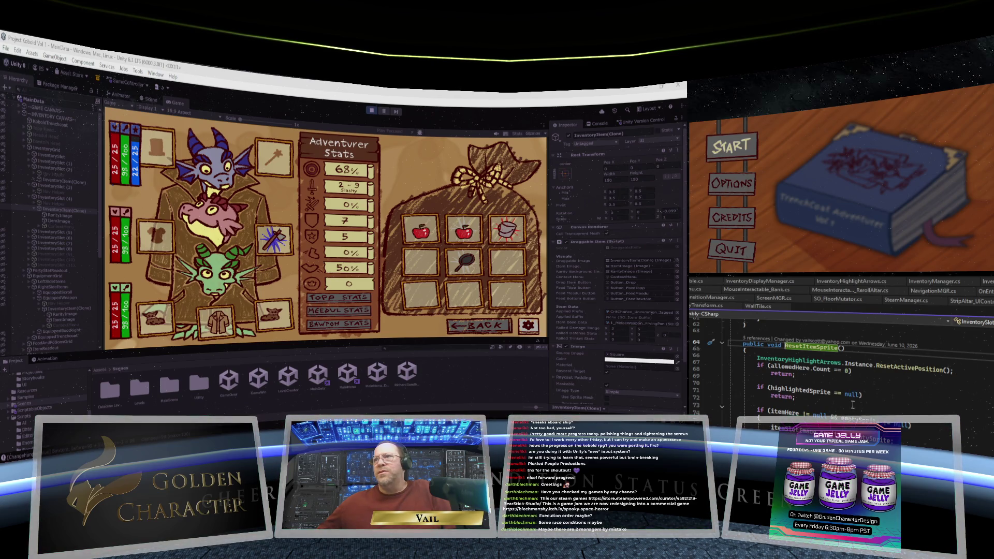
pyautogui.scroll(1, 860, 394)
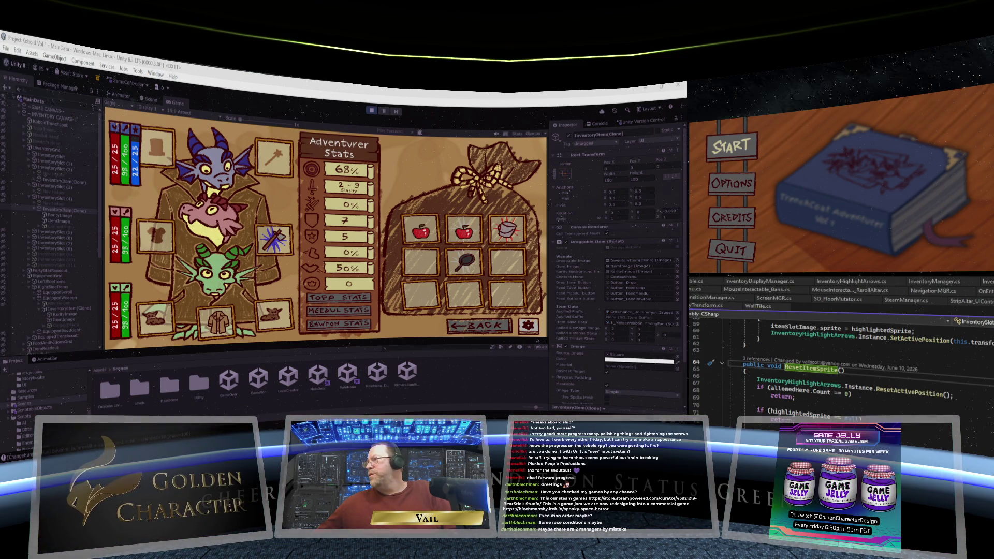
pyautogui.scroll(-3, 849, 367)
pyautogui.scroll(-4, 991, 417)
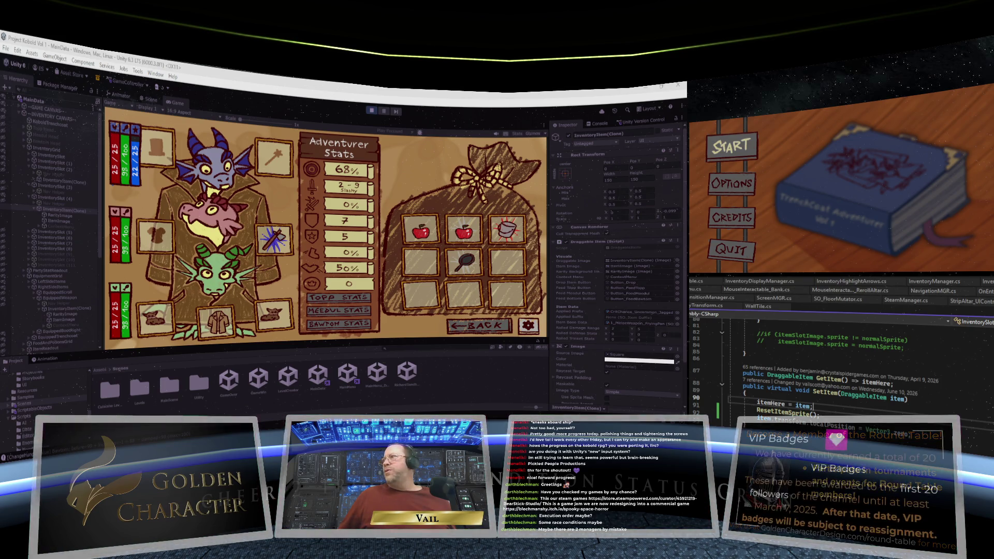
# Step: Return to DraggableItem's FinishDrag code, then stop Play mode so Unity shows the main menu
pyautogui.hotkey('ctrl', 'Tab')
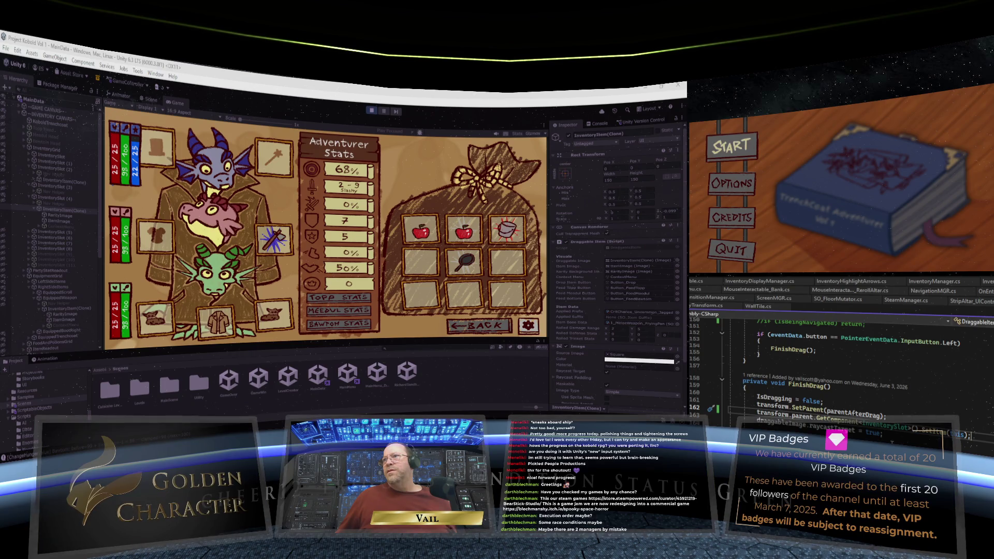
pyautogui.scroll(2, 849, 362)
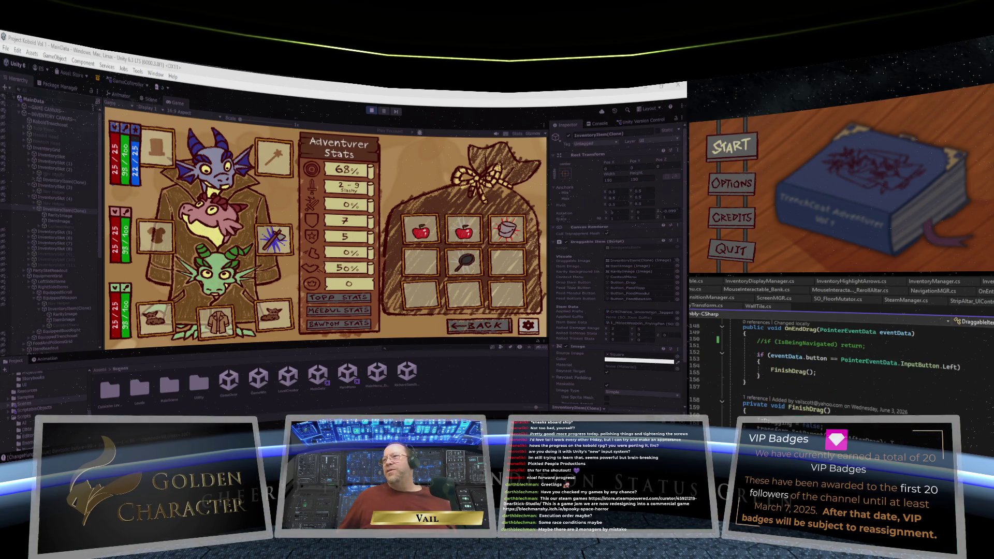
pyautogui.scroll(-6, 849, 362)
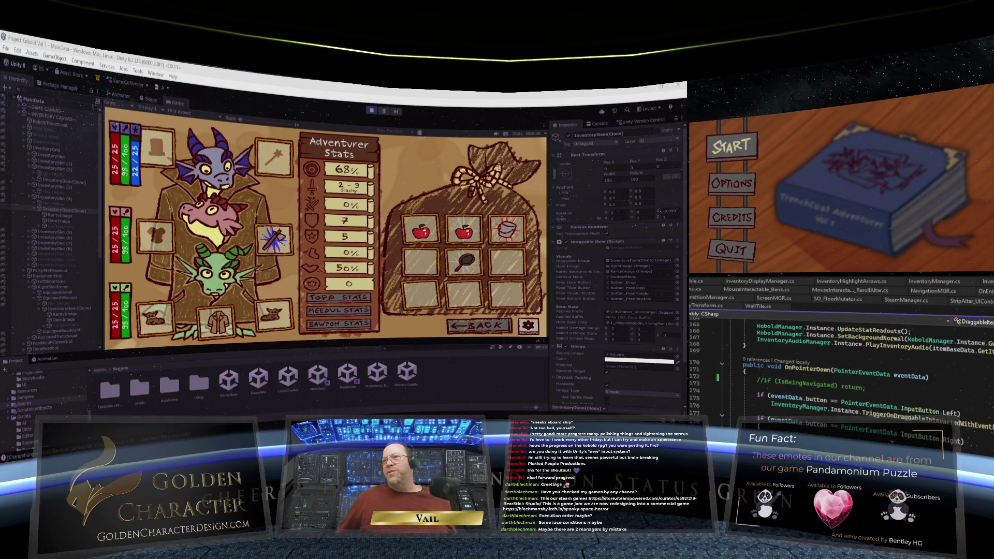
pyautogui.scroll(2, 849, 362)
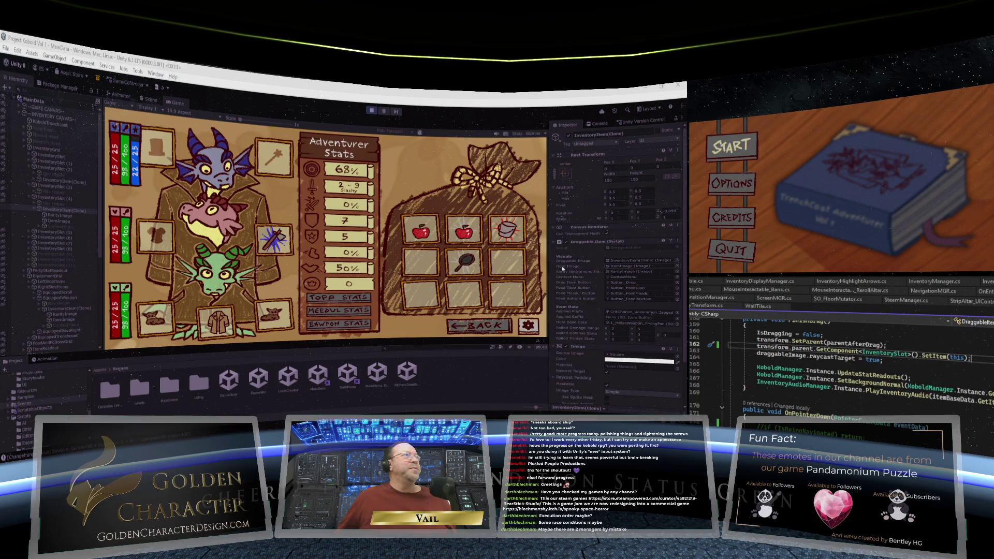
pyautogui.click(373, 111)
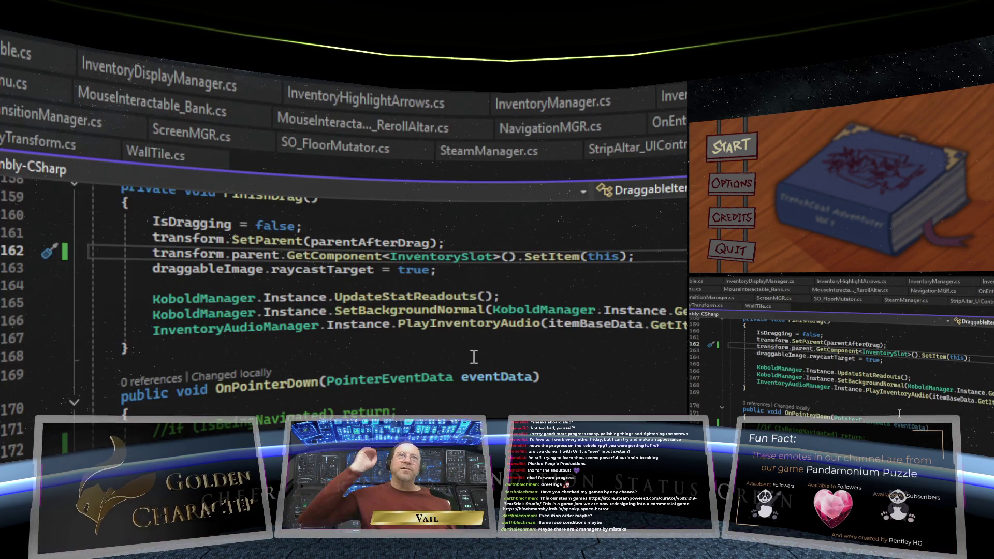
pyautogui.click(895, 413)
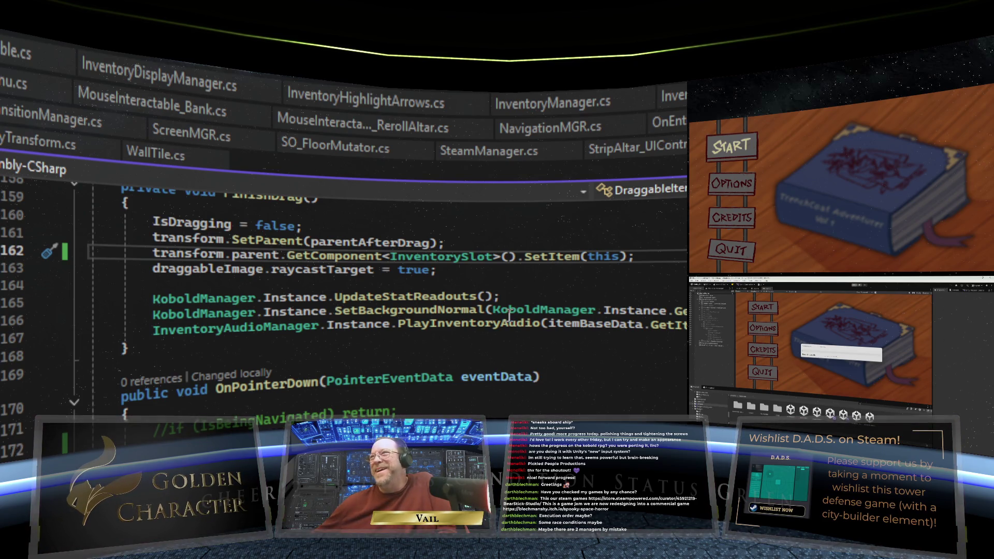
pyautogui.scroll(3, 364, 323)
pyautogui.scroll(-1, 364, 324)
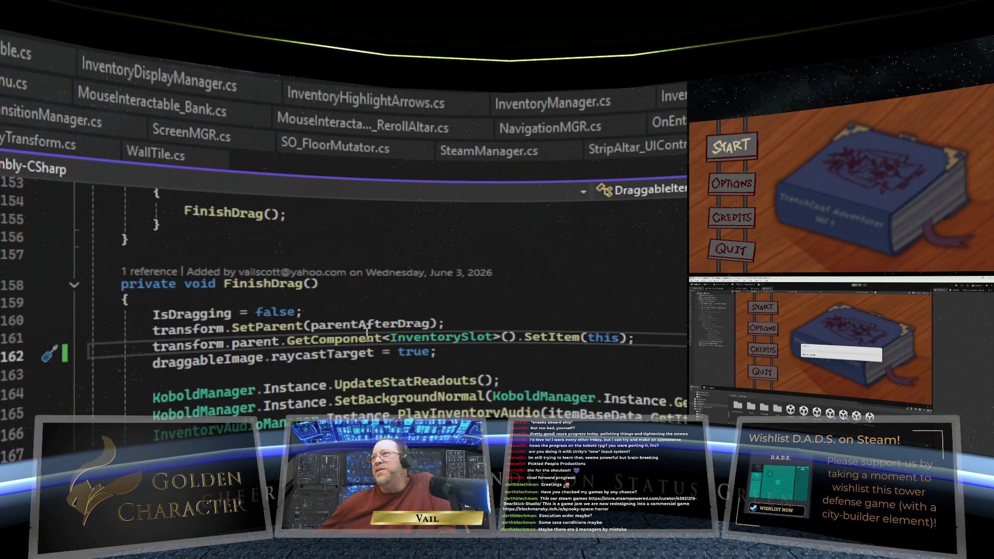
pyautogui.scroll(2, 320, 383)
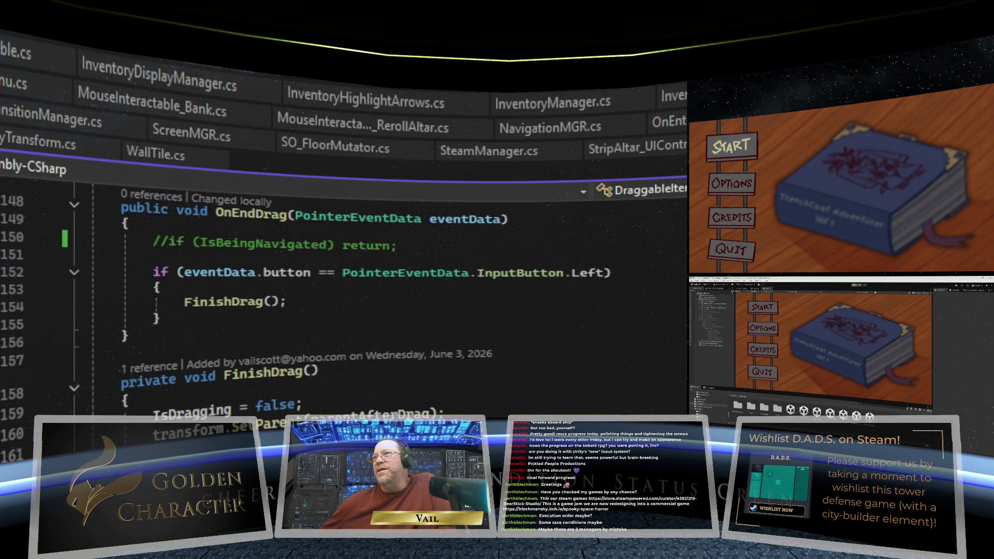
pyautogui.scroll(3, 341, 300)
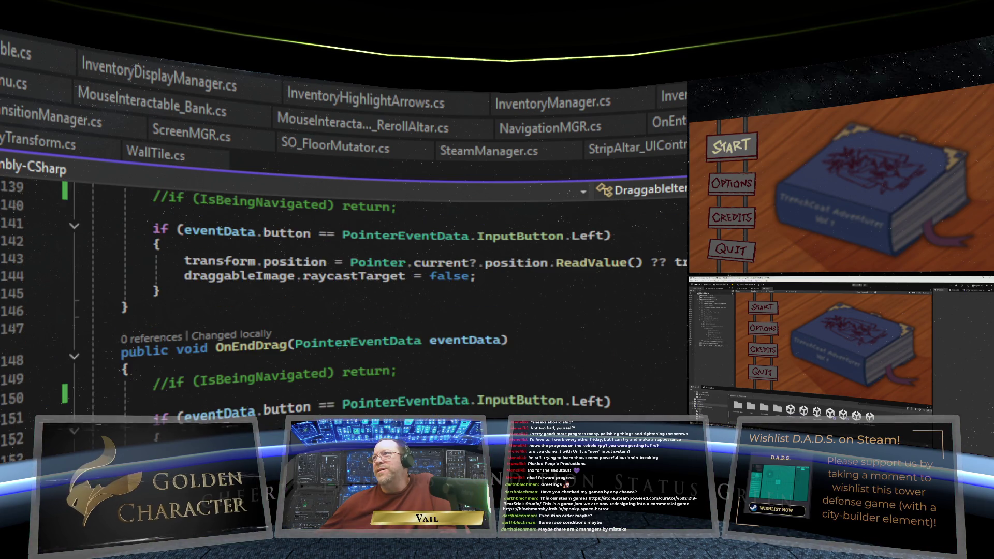
pyautogui.scroll(2, 342, 300)
pyautogui.scroll(-1, 342, 301)
pyautogui.scroll(-12, 342, 301)
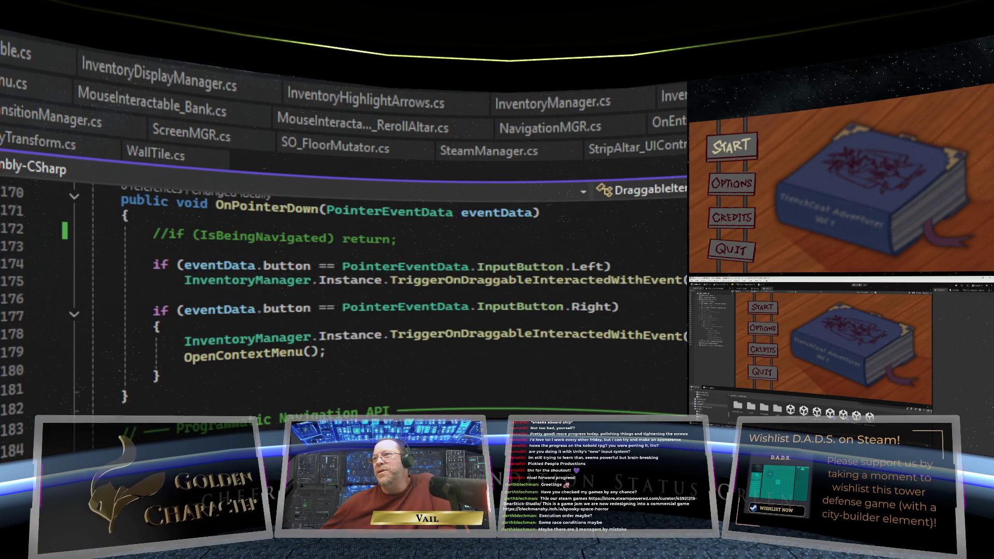
pyautogui.scroll(-12, 342, 301)
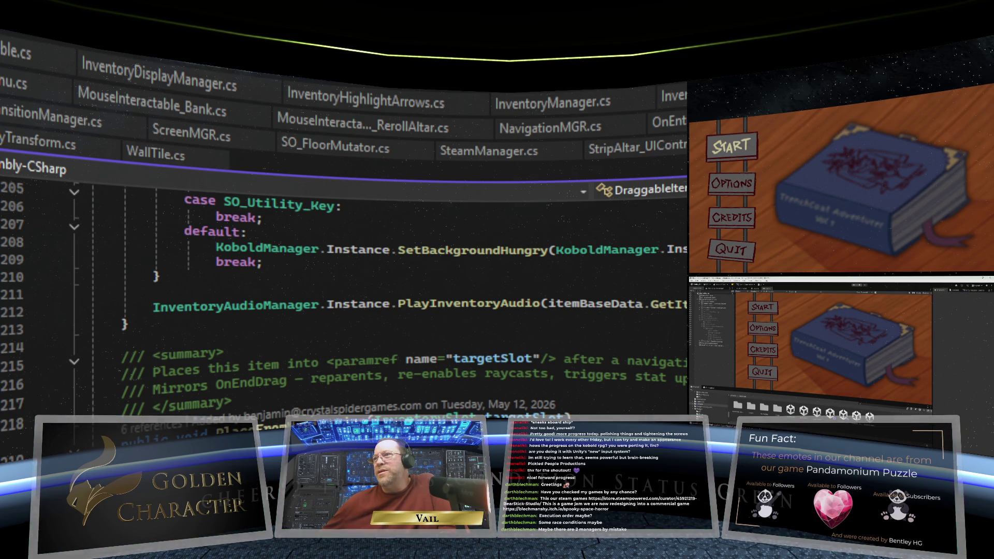
pyautogui.scroll(11, 341, 300)
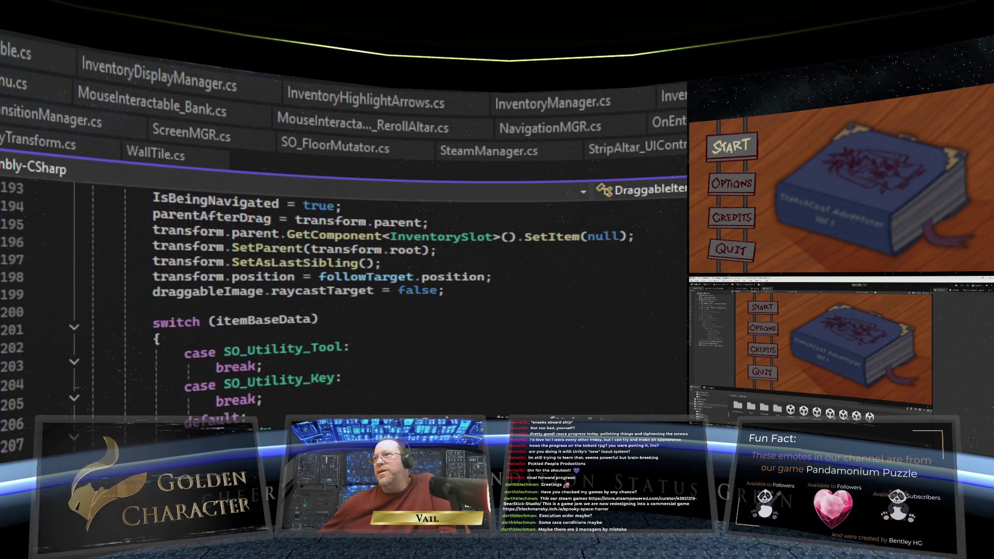
pyautogui.scroll(5, 342, 301)
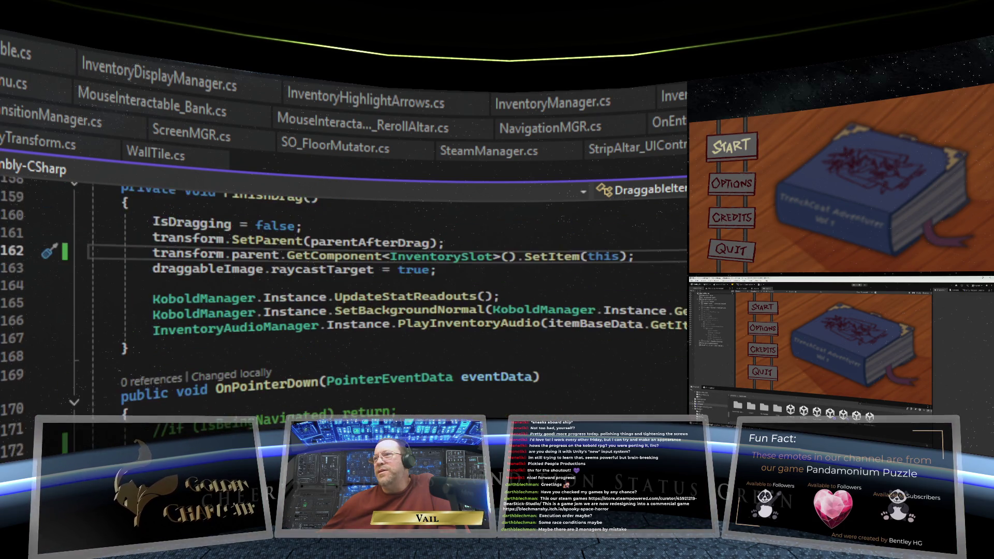
pyautogui.scroll(6, 342, 301)
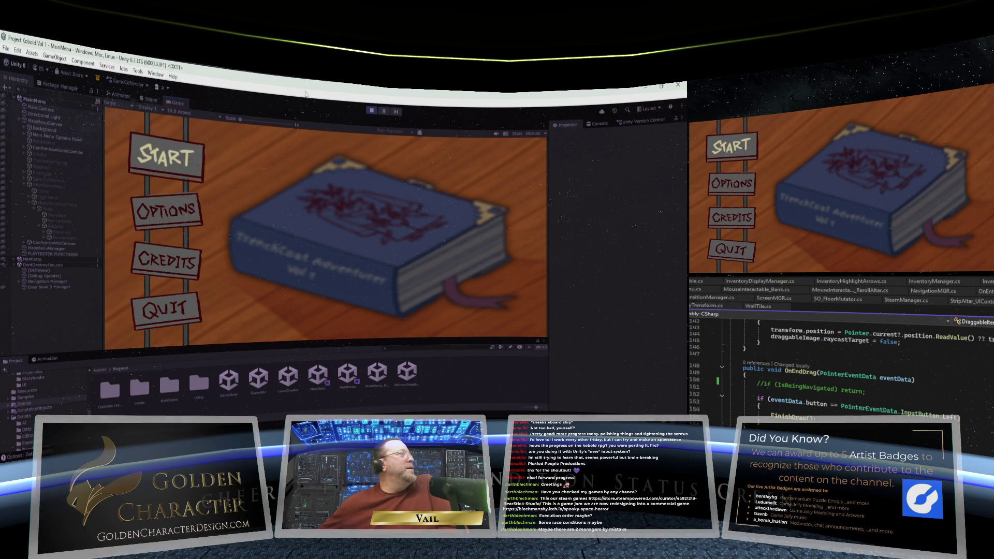
# Step: Start a new game on the Standard save slot in Standard Quest mode, briefly checking the inventory
pyautogui.press('Return')
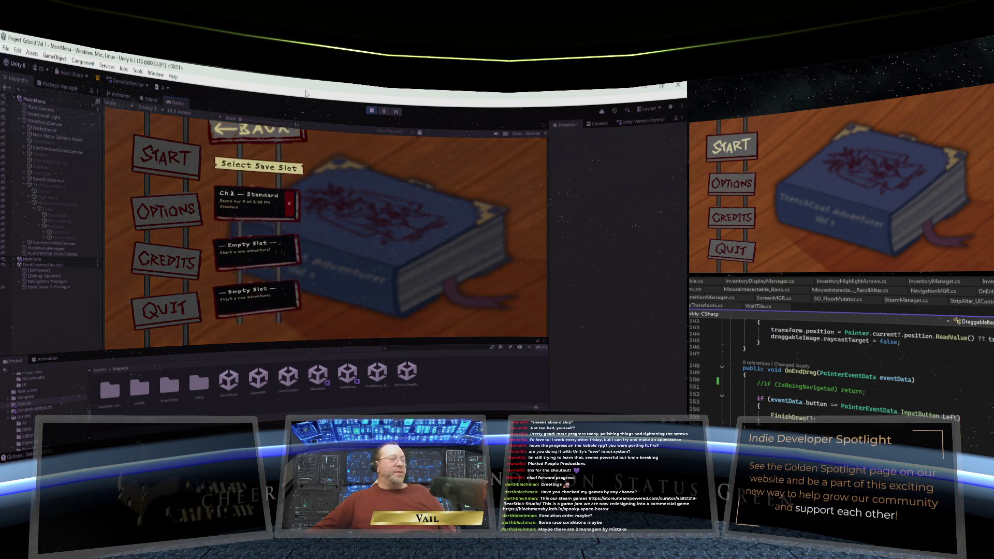
pyautogui.press('Return')
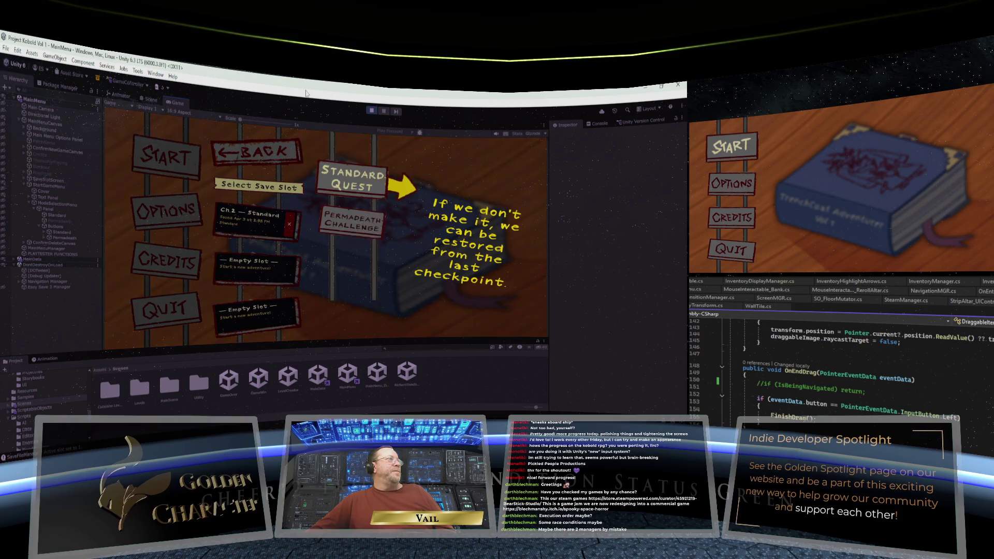
pyautogui.press('Return')
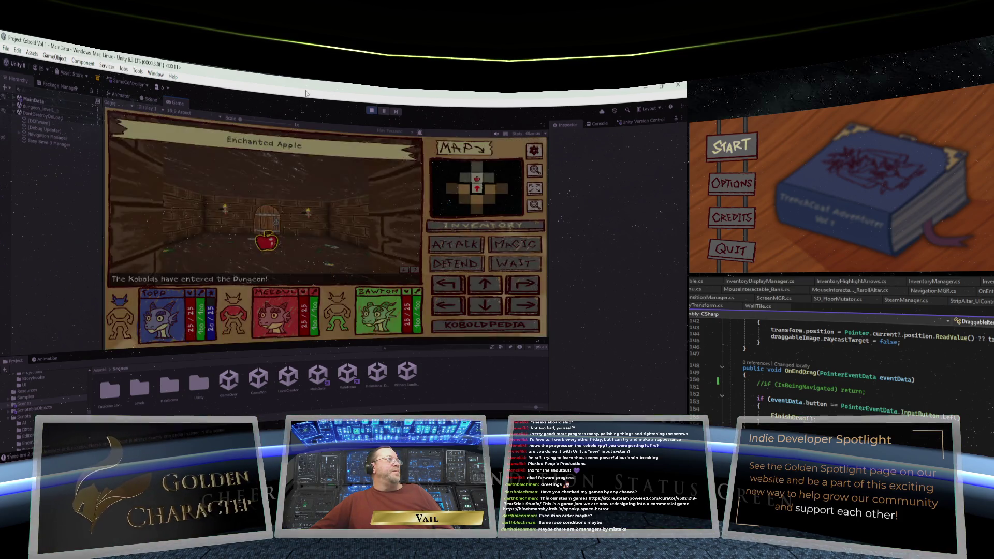
pyautogui.press('i')
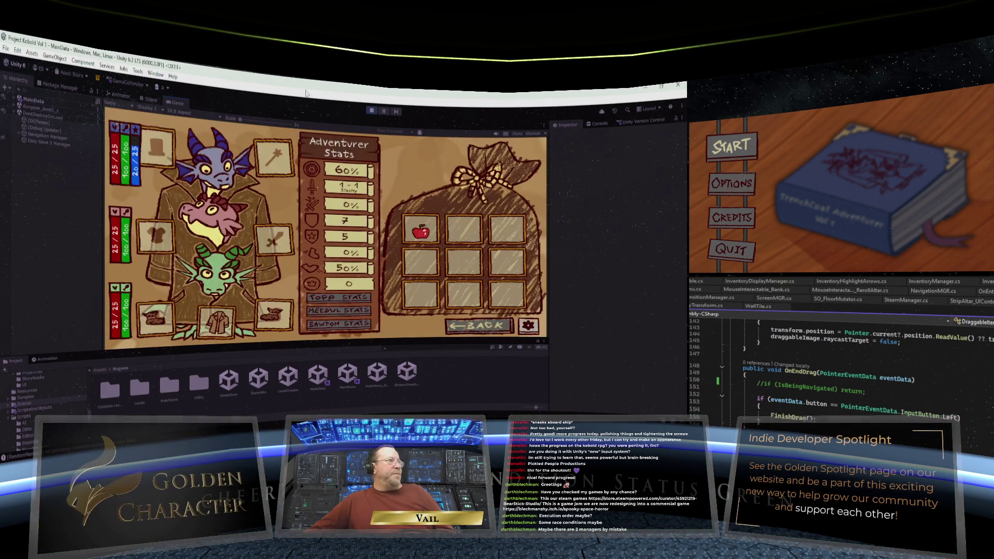
pyautogui.press('i')
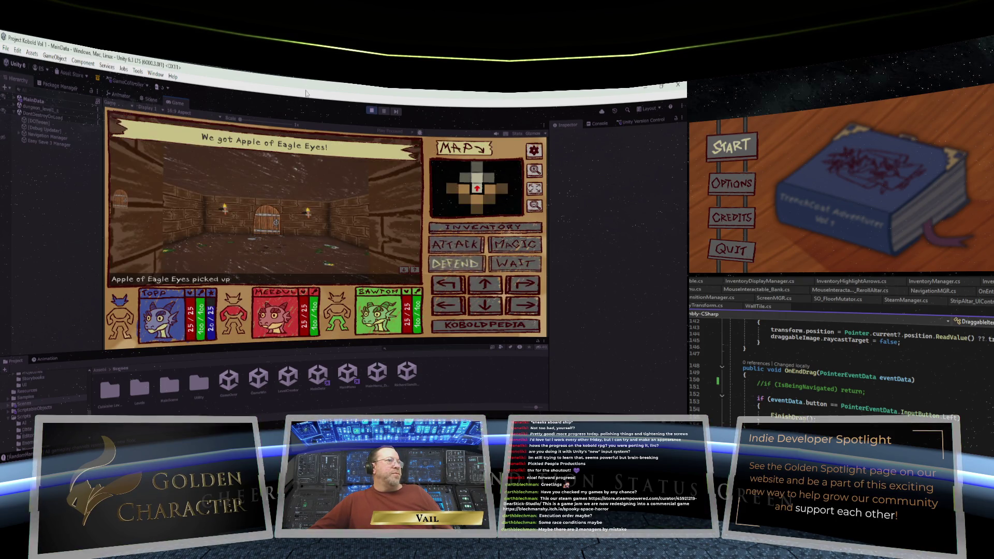
# Step: Walk through the door, pick up the floor items, and preview the Precise Axe in the inventory
pyautogui.press('w')
pyautogui.press('w')
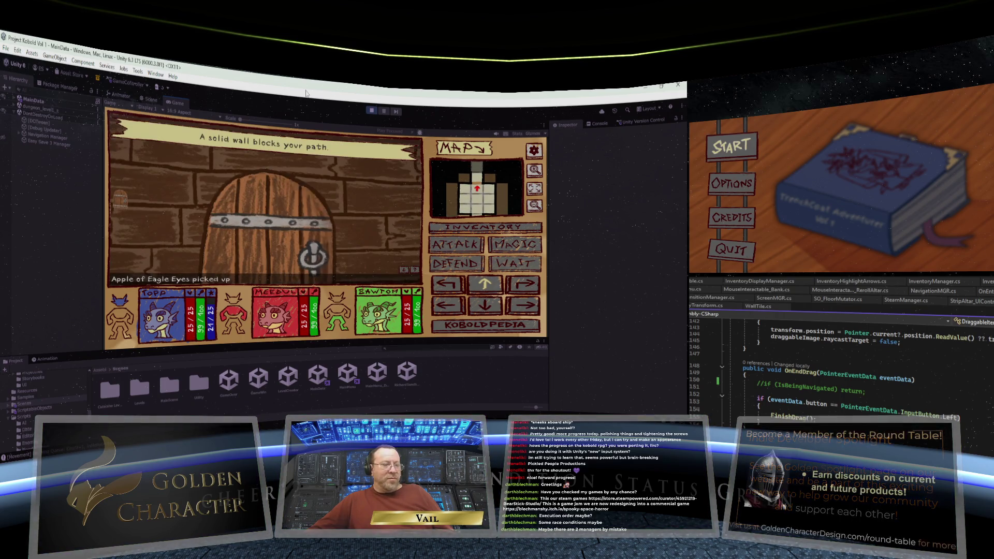
pyautogui.press('w')
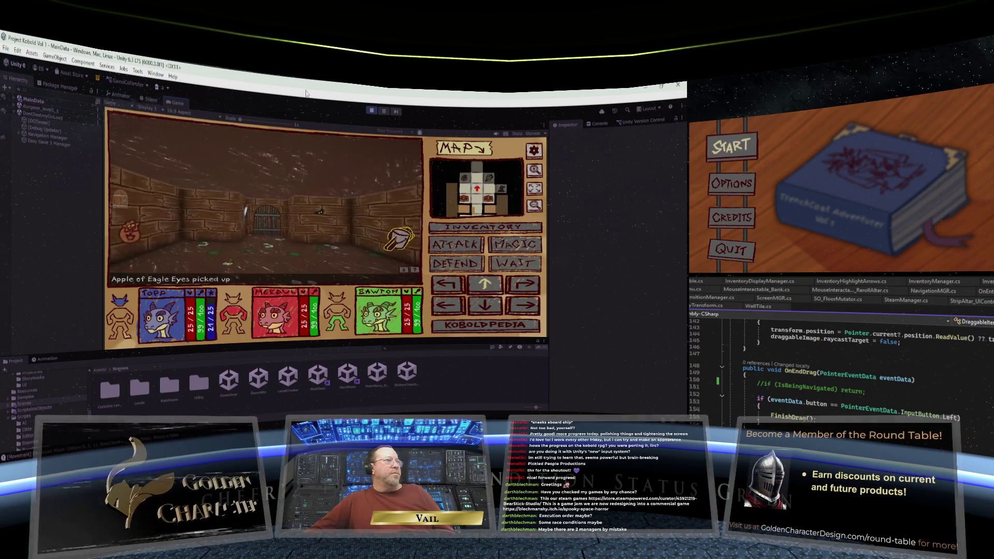
pyautogui.press('w')
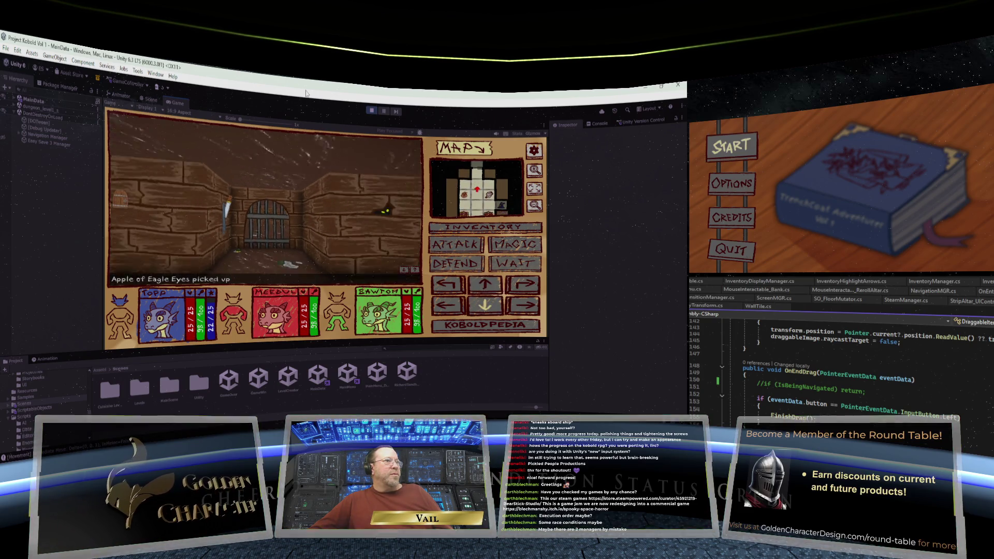
pyautogui.press('e')
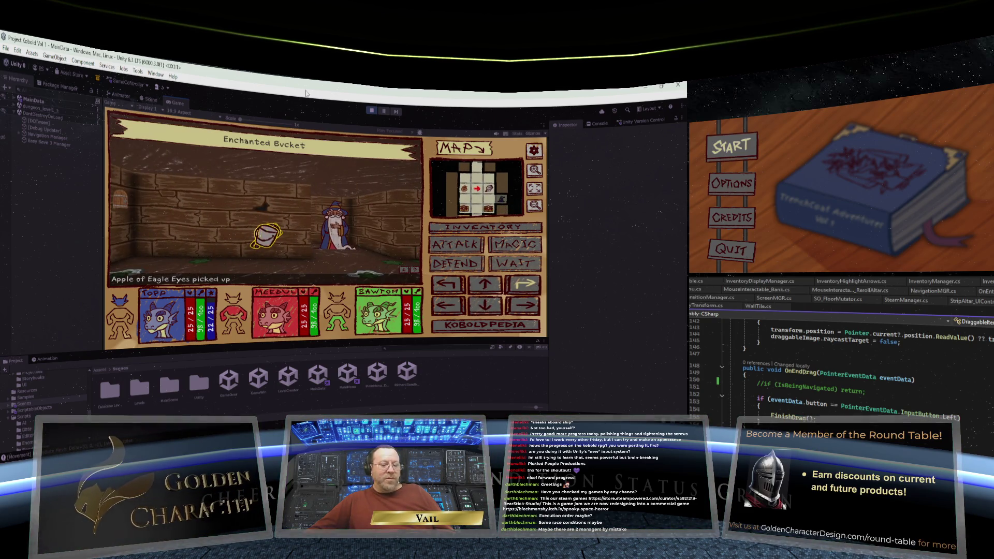
pyautogui.press('space')
pyautogui.press('i')
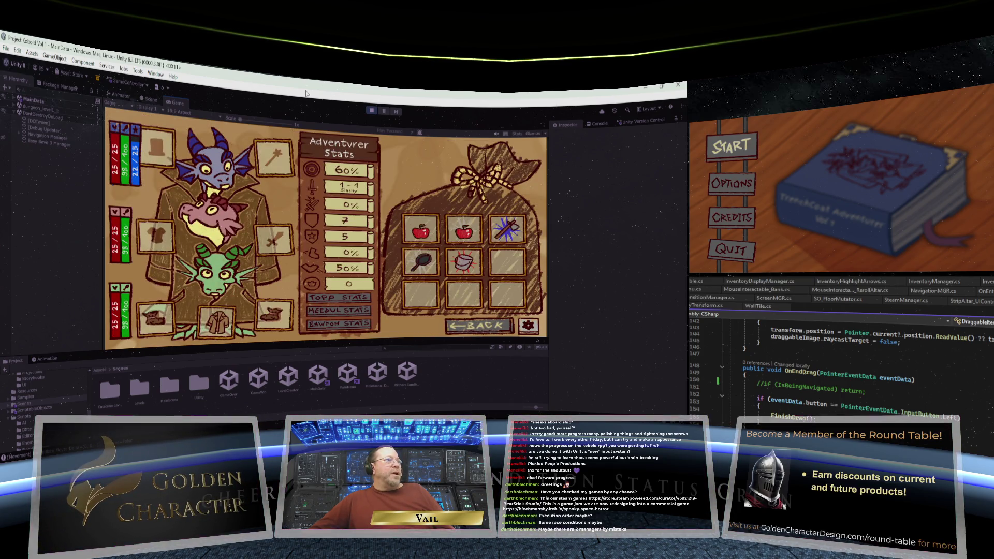
pyautogui.press('w')
pyautogui.press('w')
pyautogui.press('w')
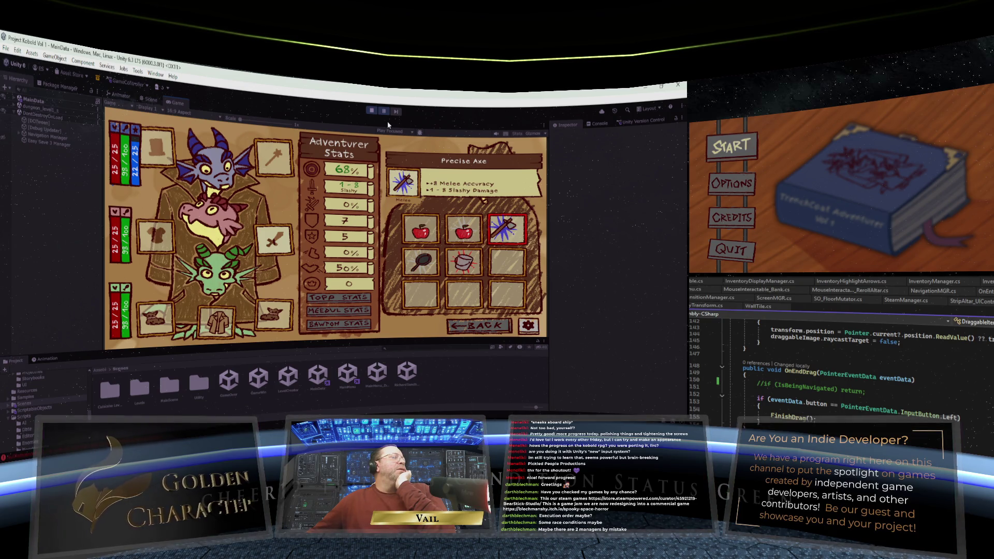
# Step: Inspect the NullReferenceException in the Console, retry equipping the Brittle Bucket, then stop play
pyautogui.click(597, 124)
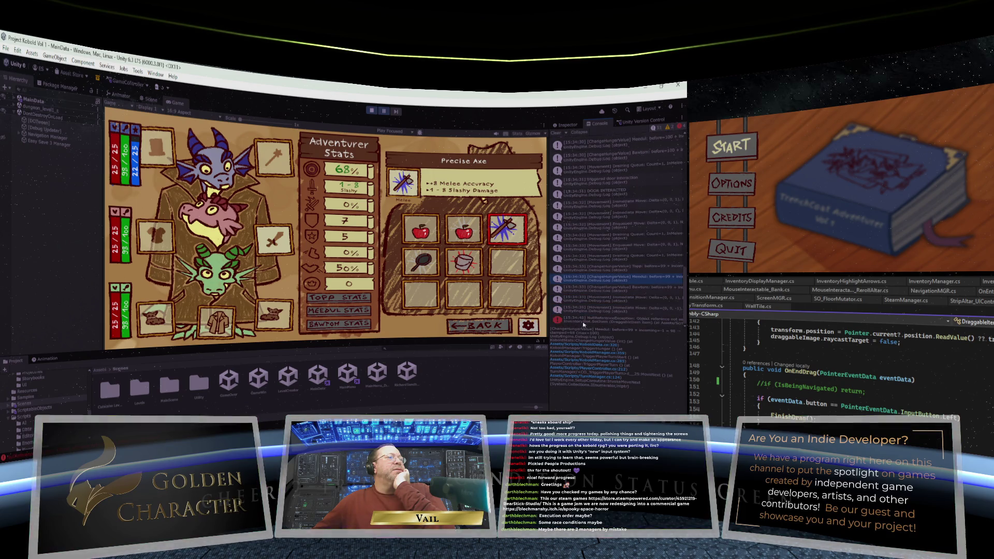
pyautogui.click(597, 320)
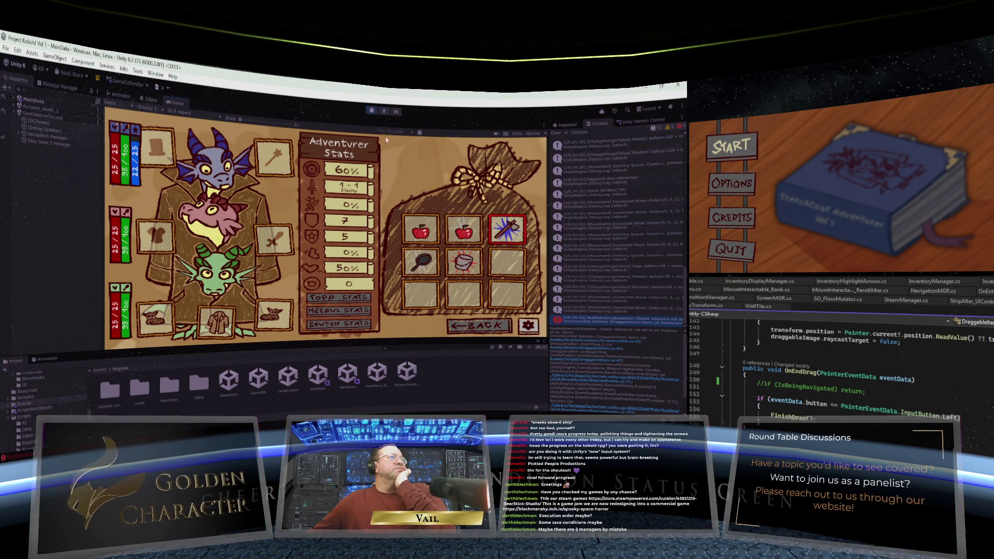
pyautogui.moveTo(405, 228)
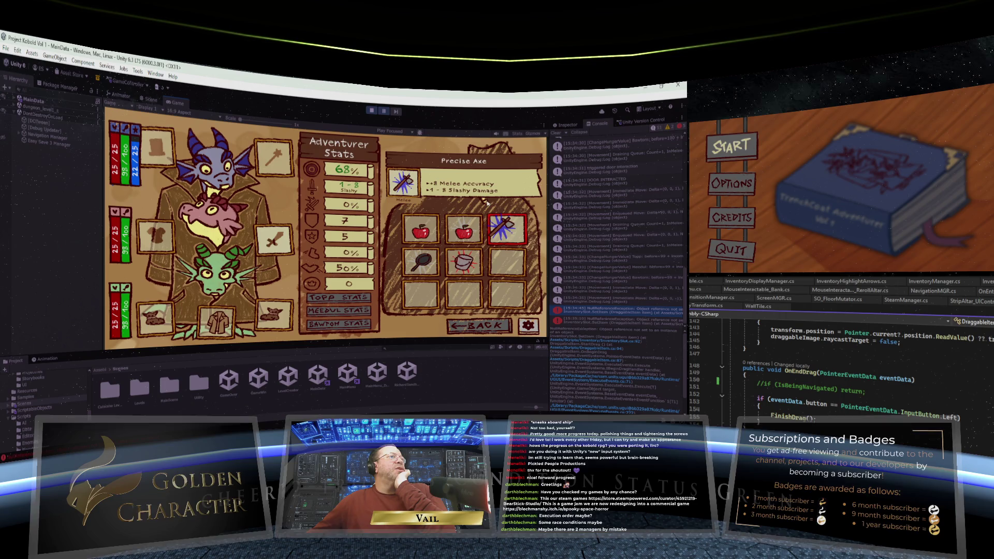
pyautogui.moveTo(459, 265)
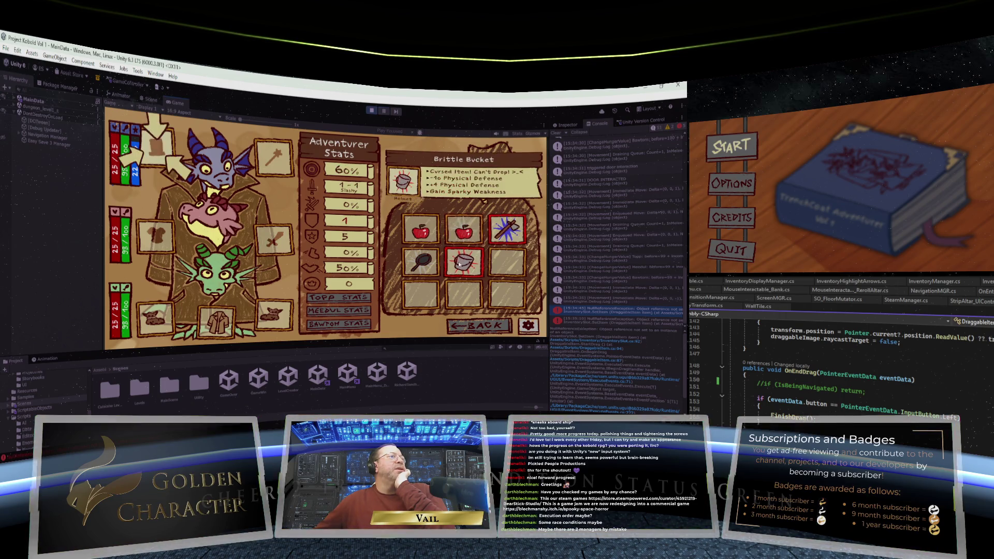
pyautogui.moveTo(459, 265); pyautogui.dragTo(276, 249)
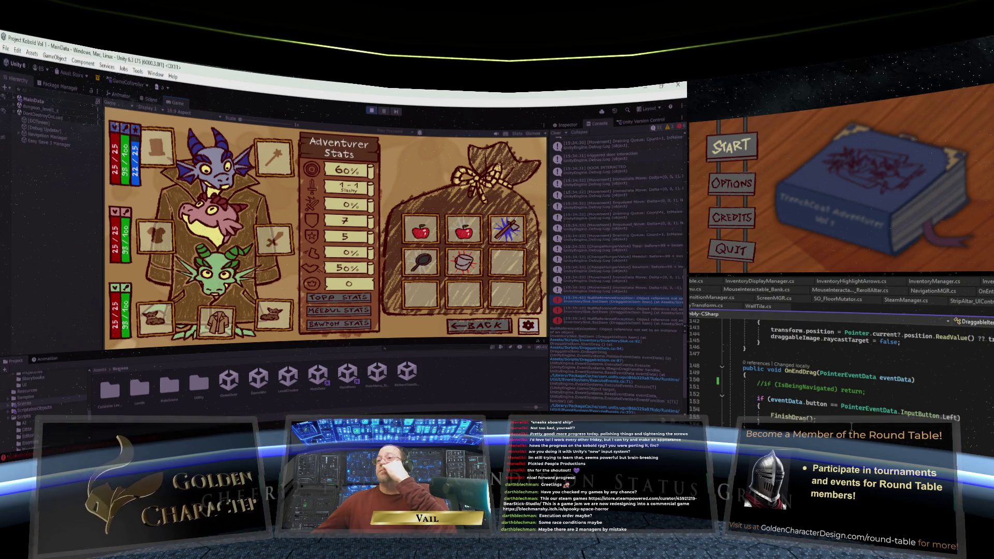
pyautogui.scroll(-6, 850, 427)
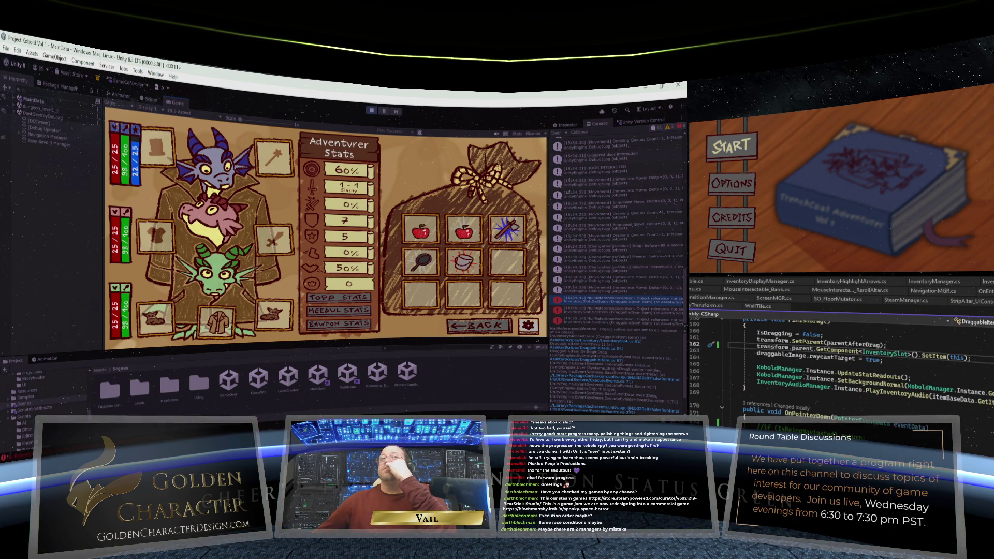
pyautogui.click(371, 110)
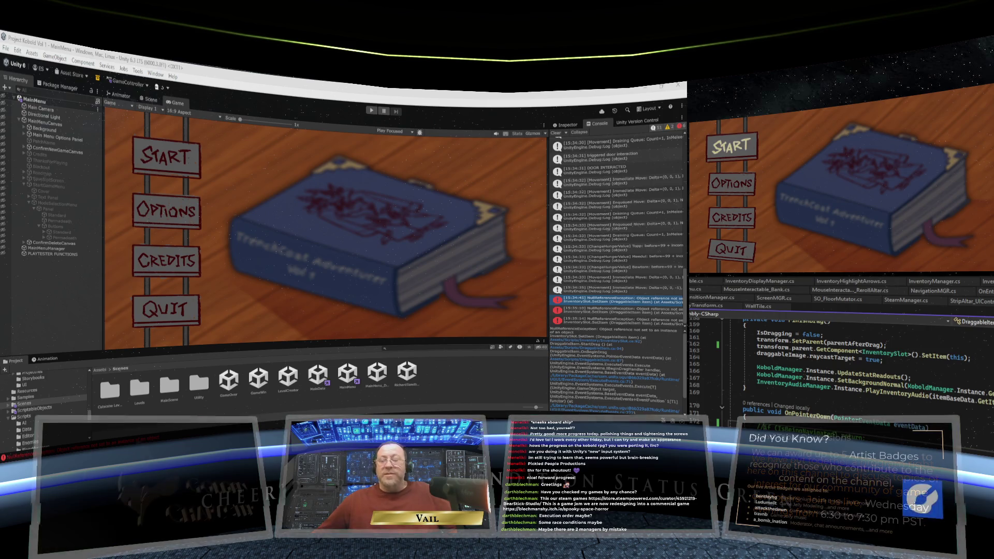
pyautogui.scroll(5, 849, 368)
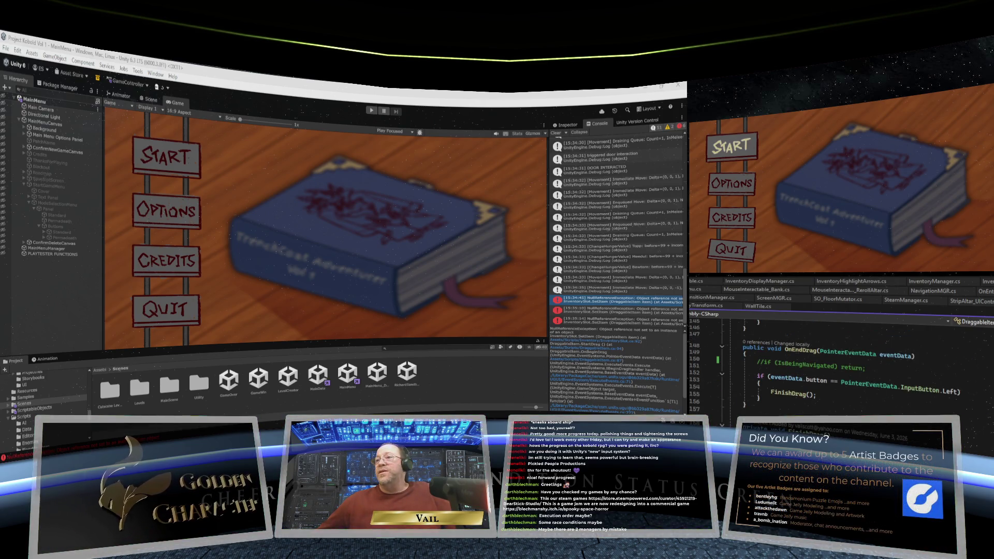
pyautogui.scroll(2, 849, 367)
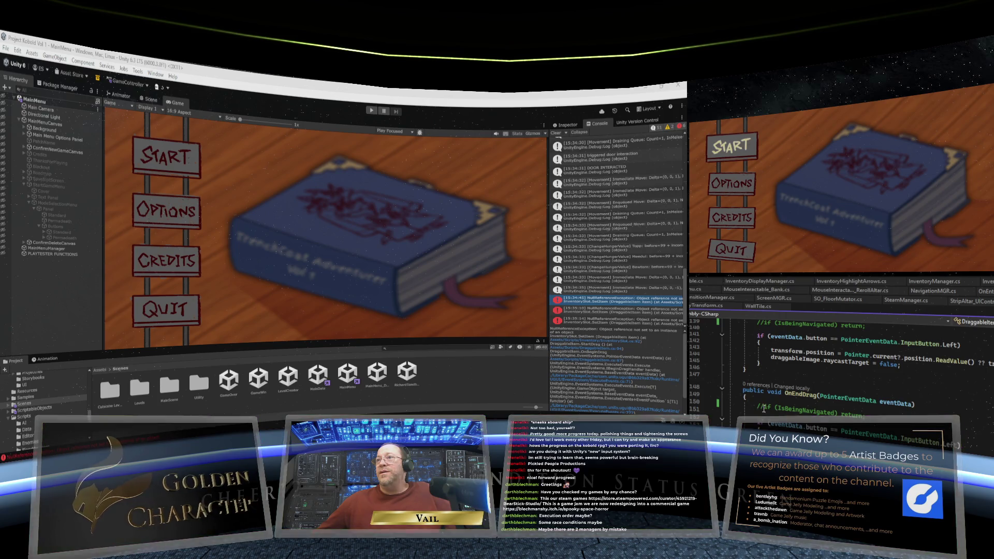
pyautogui.scroll(5, 781, 420)
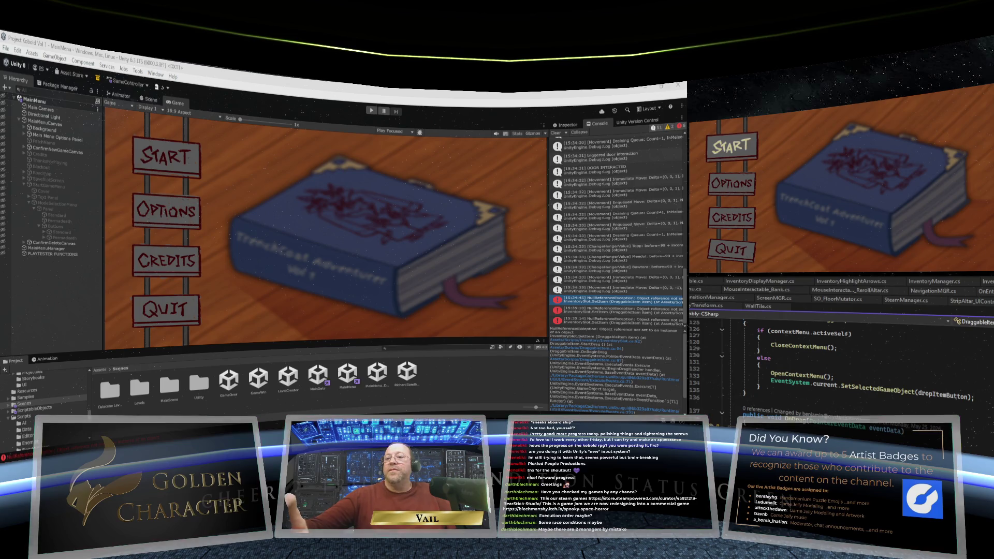
pyautogui.scroll(11, 342, 301)
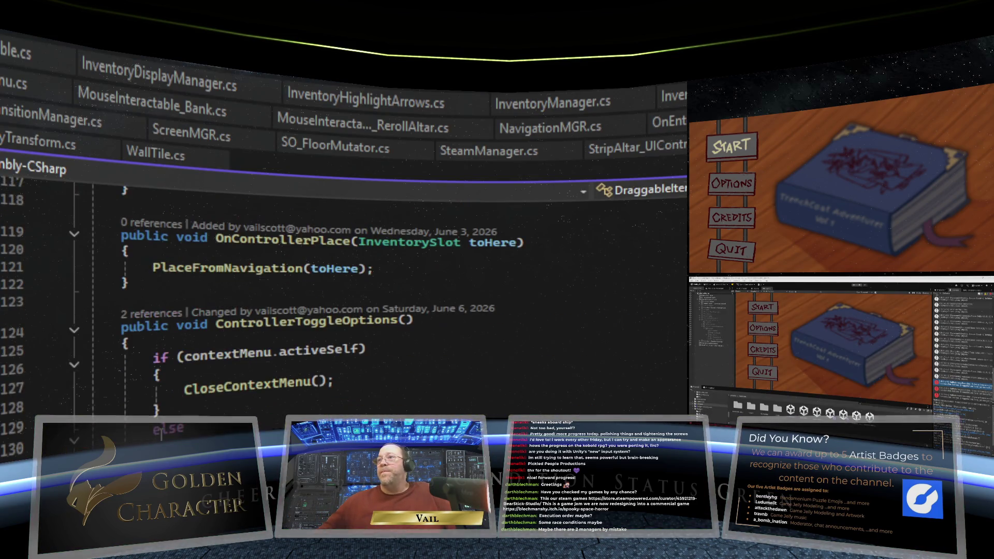
pyautogui.scroll(6, 341, 300)
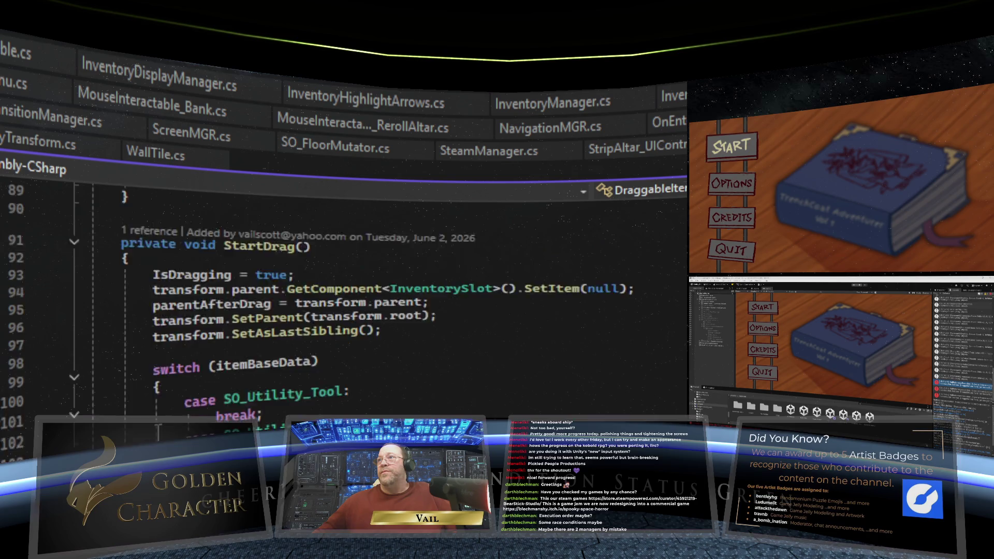
pyautogui.click(170, 392)
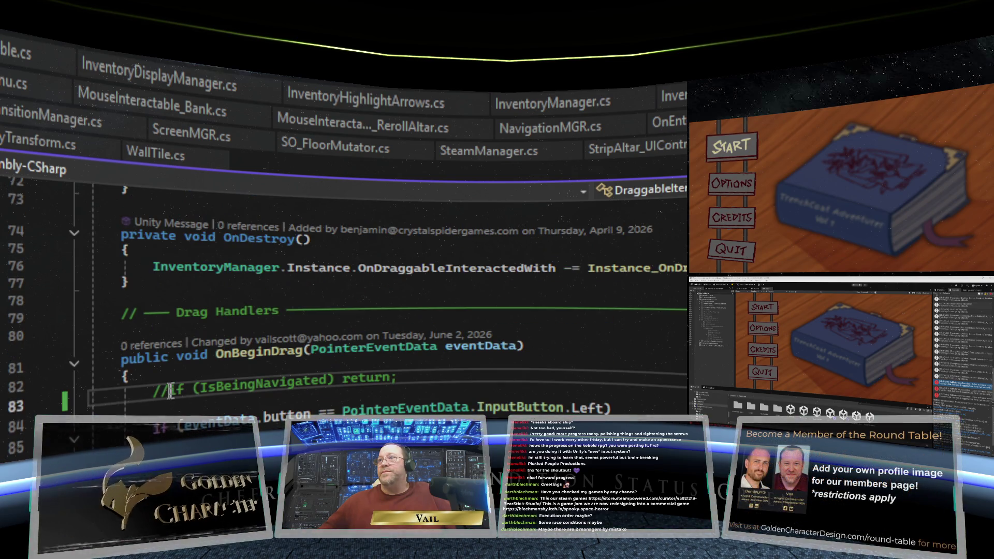
pyautogui.scroll(15, 341, 300)
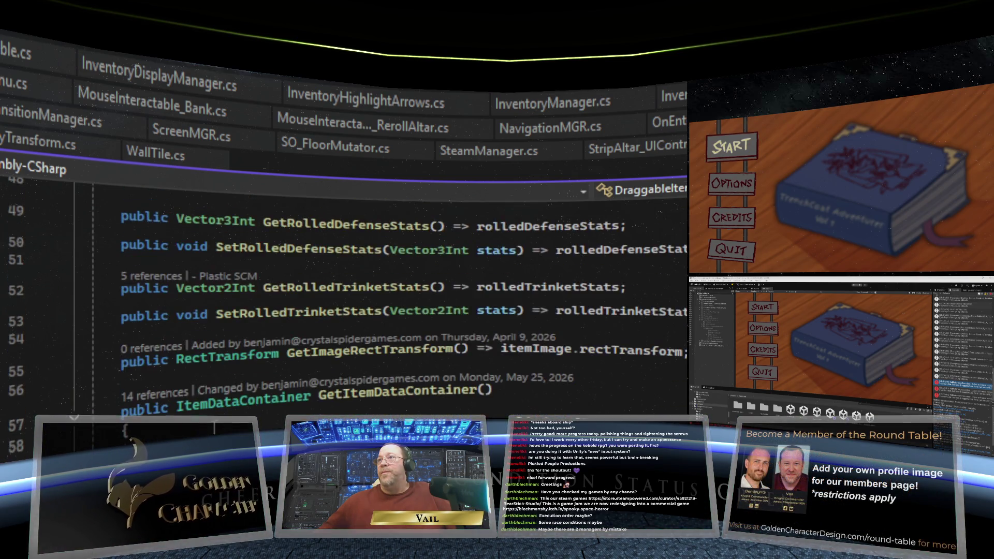
pyautogui.scroll(-20, 212, 427)
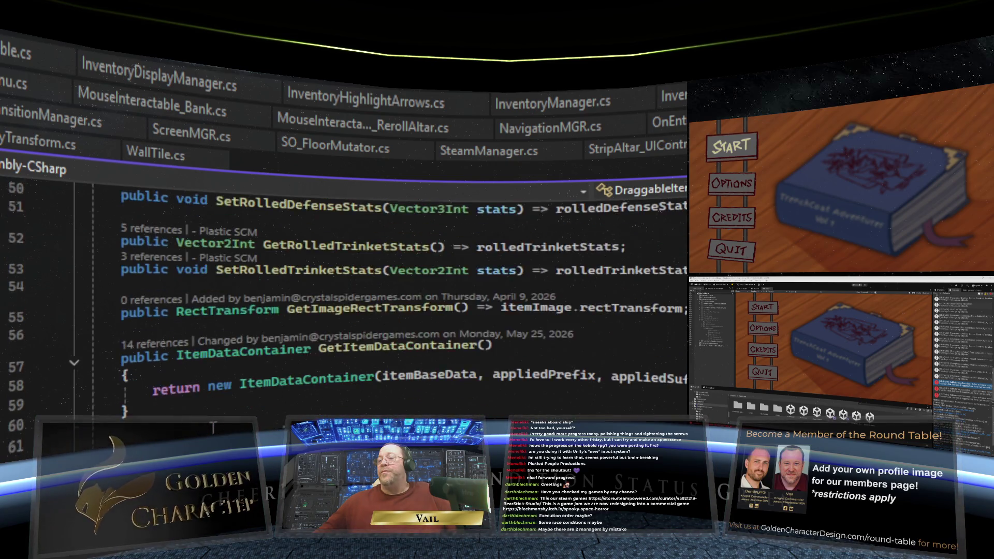
pyautogui.scroll(-20, 212, 428)
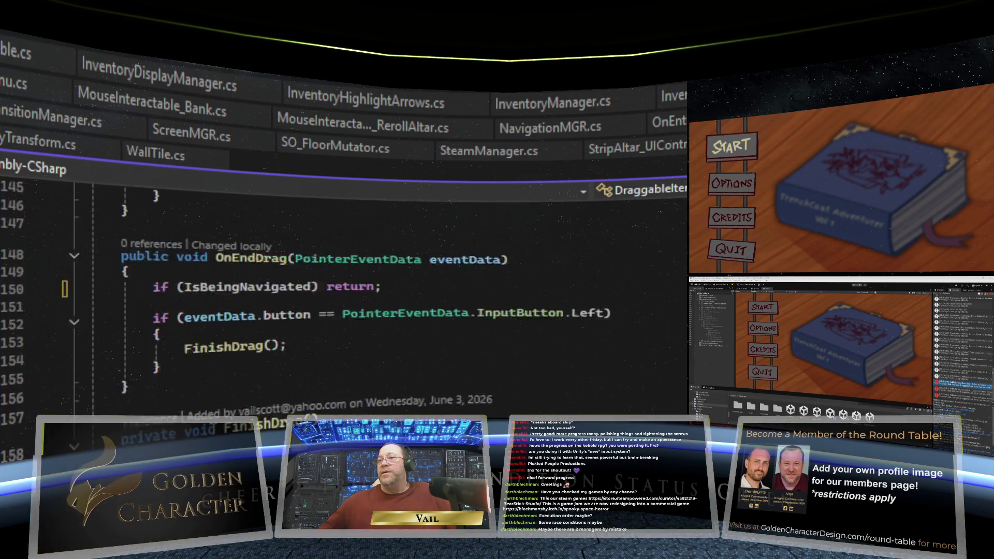
pyautogui.scroll(-17, 342, 280)
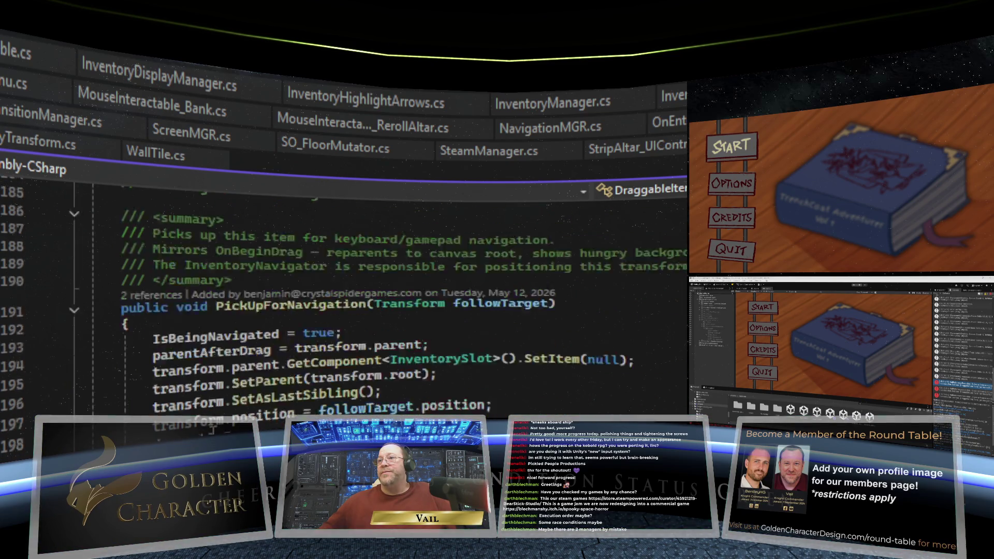
pyautogui.scroll(-12, 342, 279)
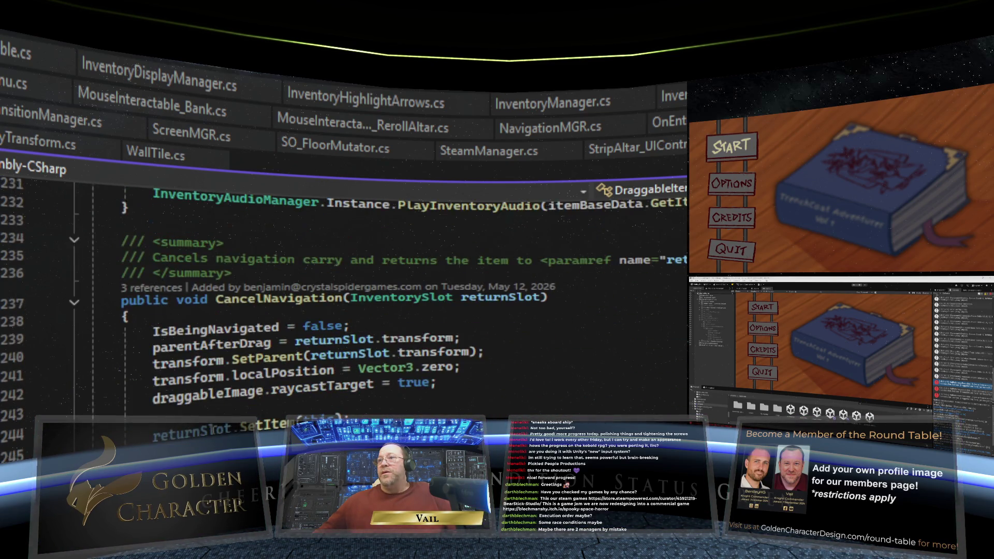
pyautogui.scroll(-8, 100, 215)
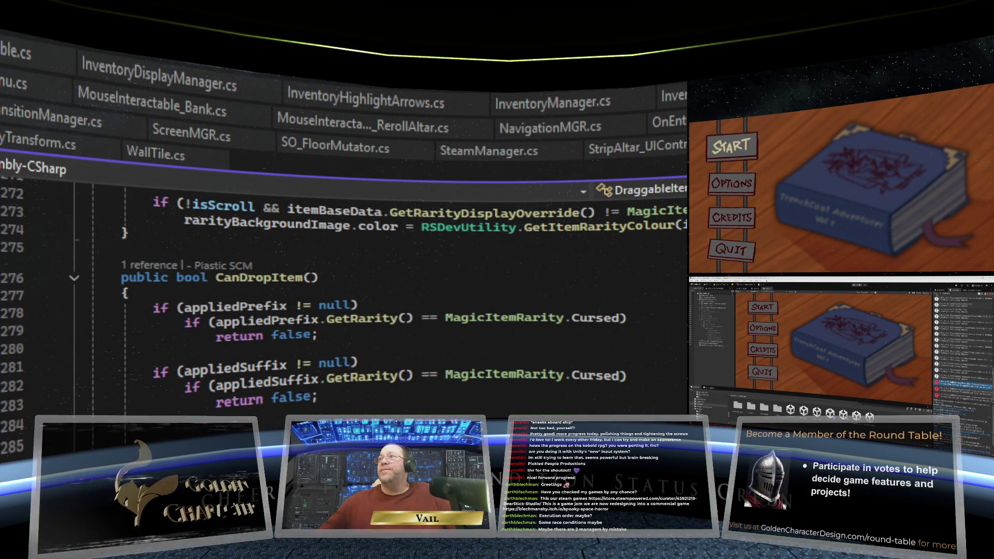
pyautogui.scroll(13, 342, 279)
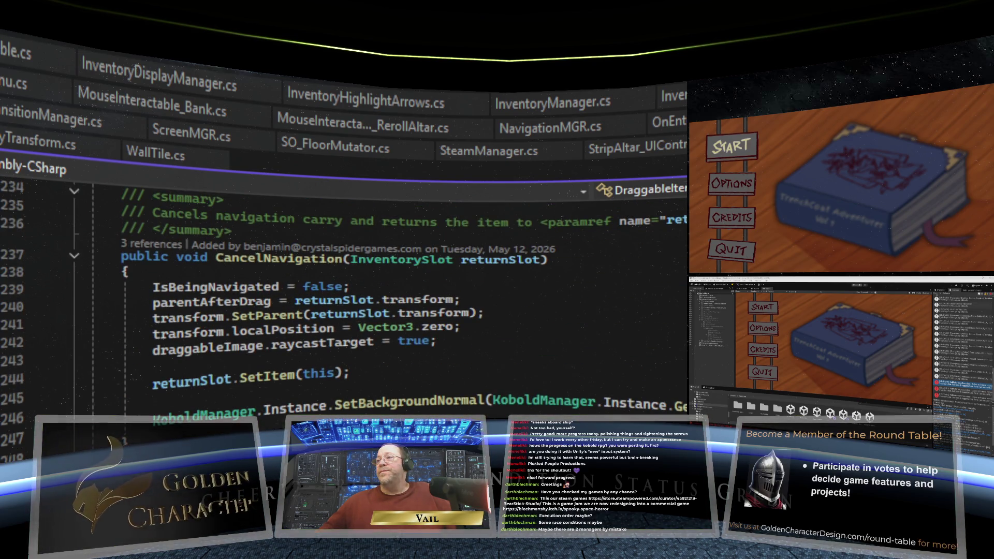
pyautogui.scroll(4, 342, 279)
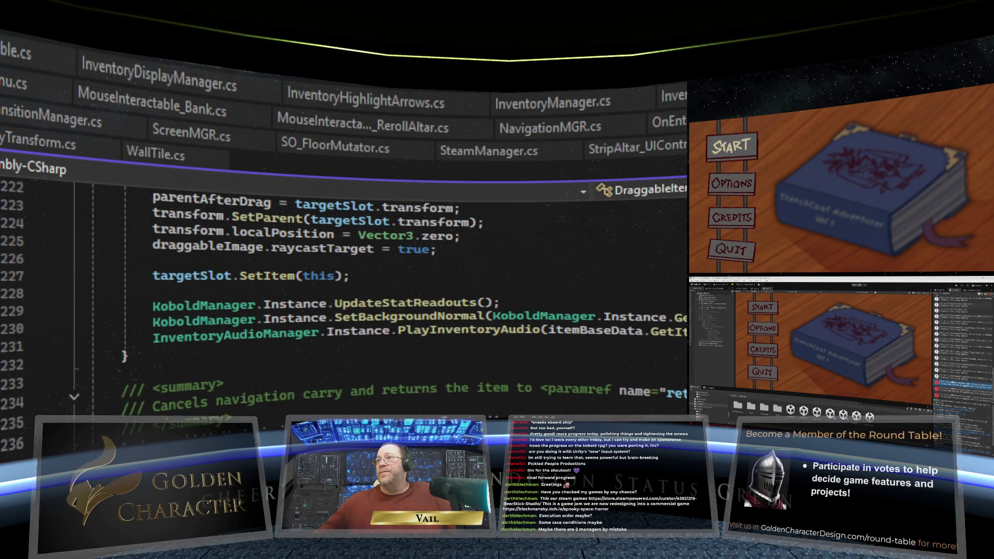
pyautogui.scroll(4, 341, 280)
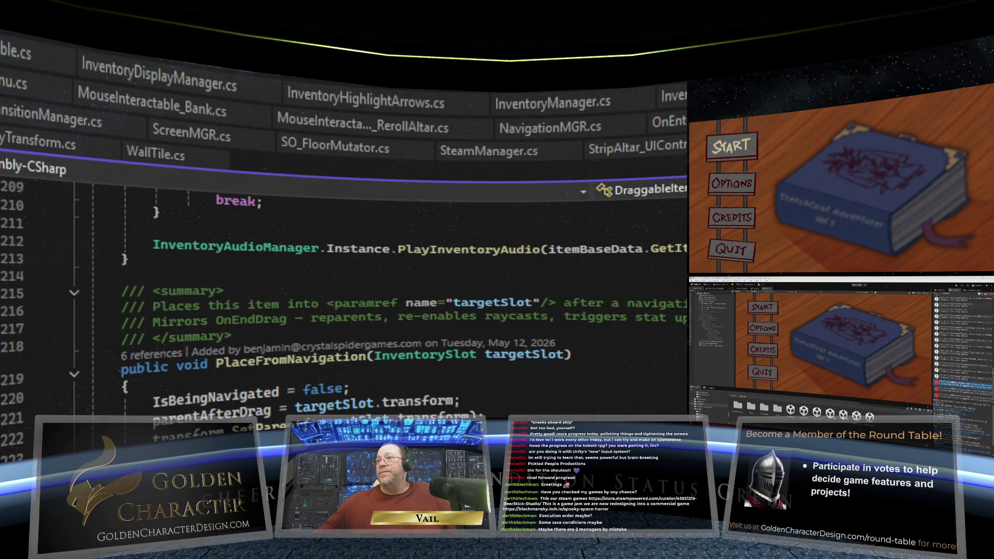
pyautogui.scroll(8, 342, 279)
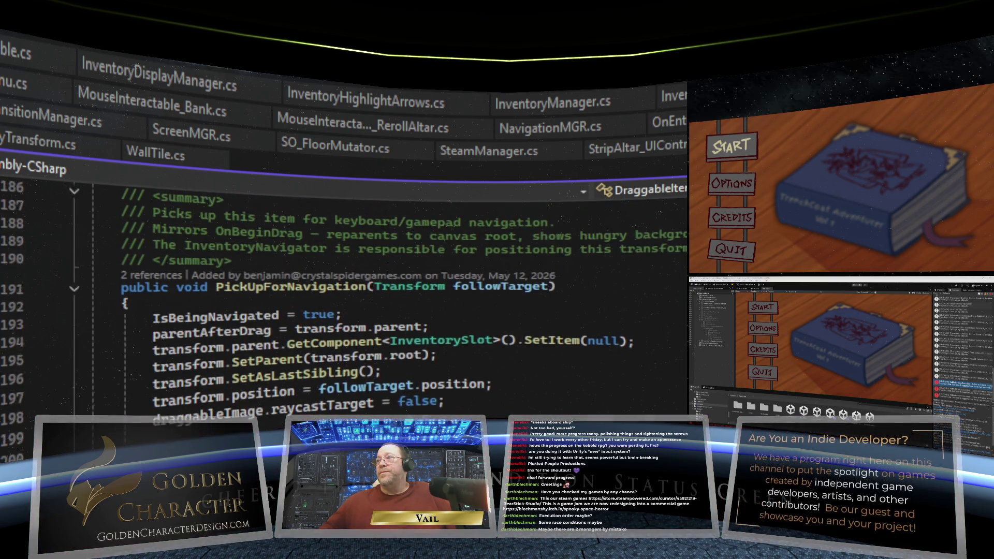
pyautogui.scroll(1, 342, 280)
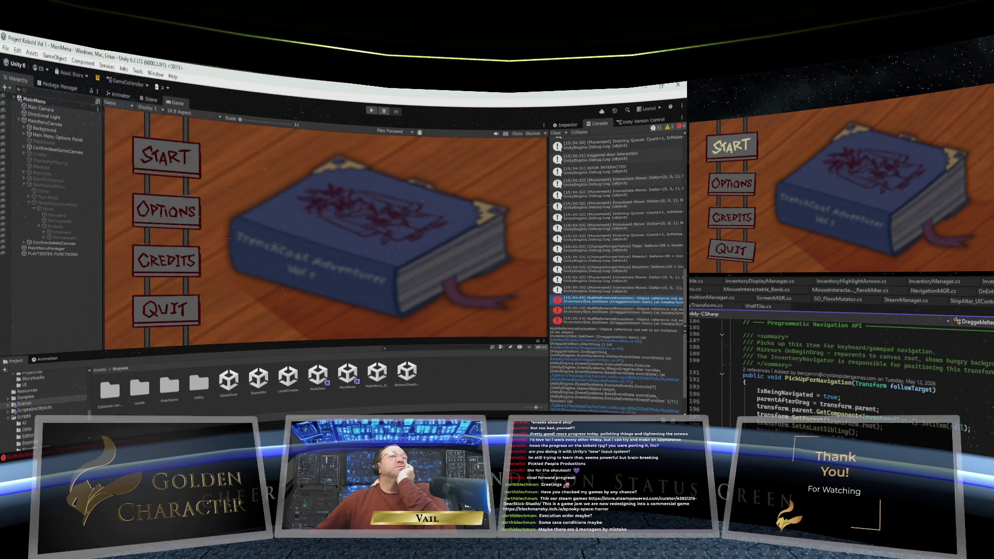
# Step: Enter Play mode, load a save from the main menu, and pick up the Apple of Eagle Eyes
pyautogui.click(372, 111)
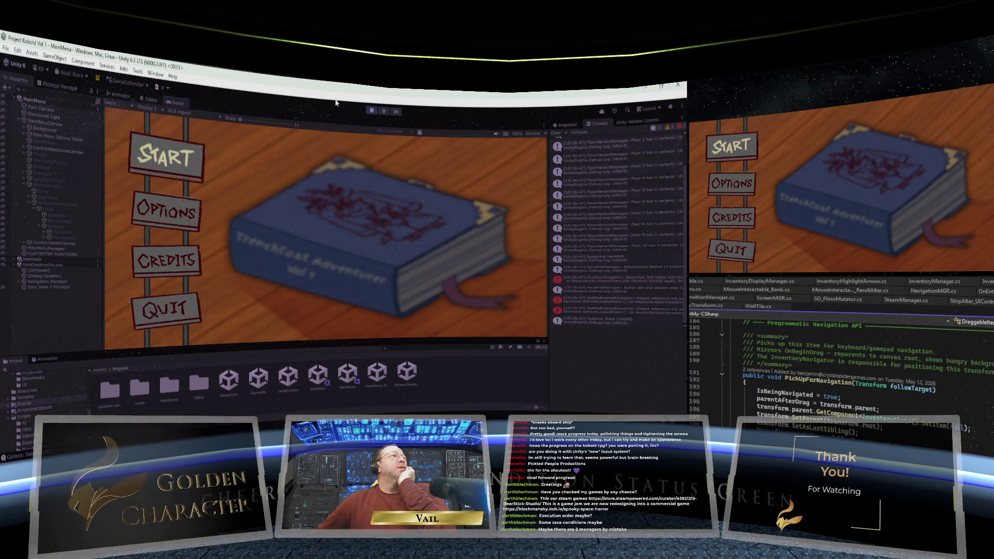
pyautogui.press('Return')
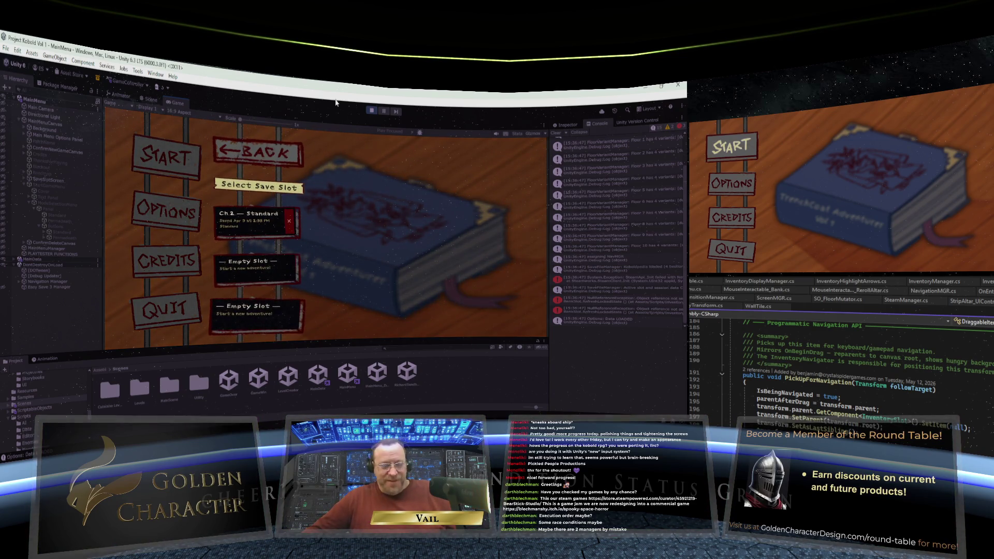
pyautogui.press('Return')
pyautogui.press('Return')
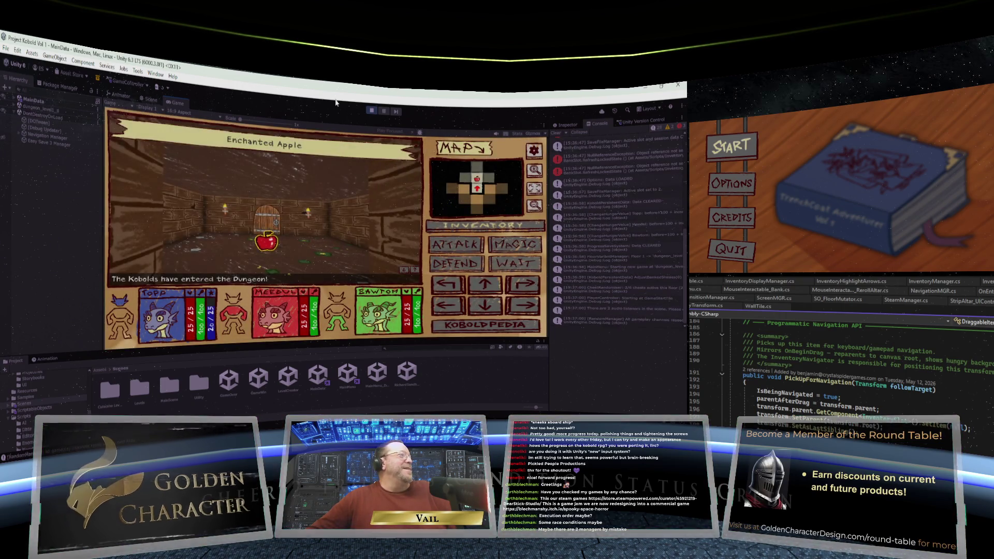
pyautogui.press('Return')
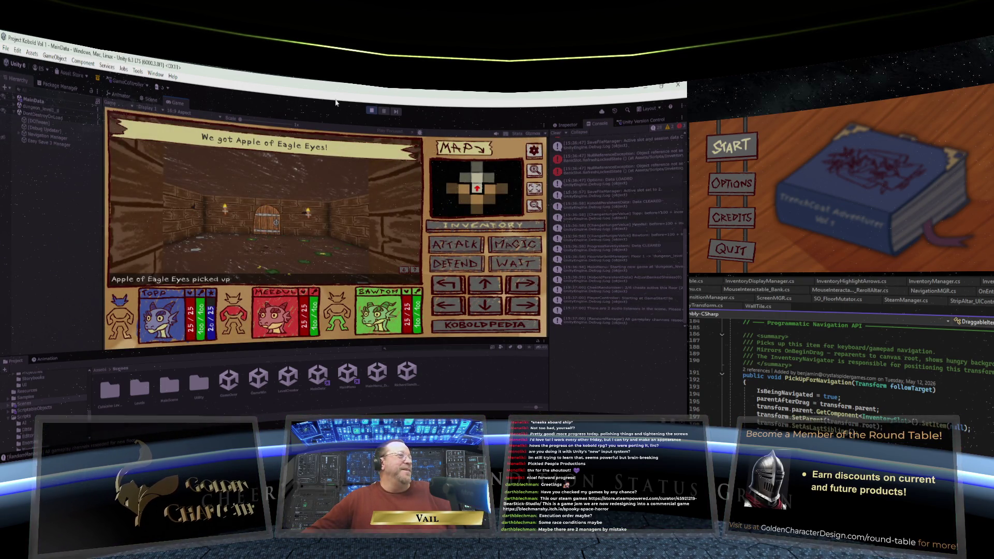
# Step: Move the party through the door and archway, turn right, and head for the inventory
pyautogui.press('Down')
pyautogui.press('Down')
pyautogui.press('Down')
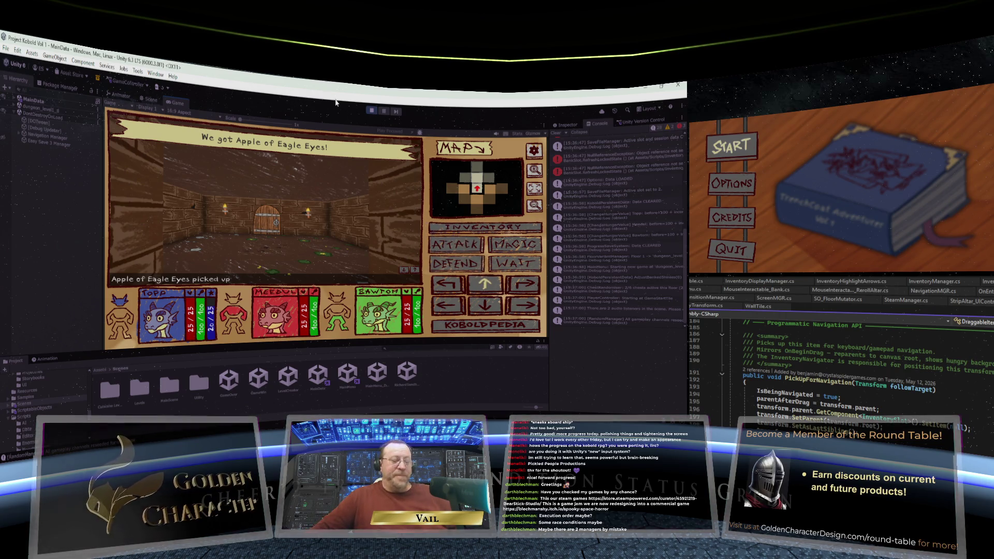
pyautogui.press('Return')
pyautogui.press('Return')
pyautogui.press('Return')
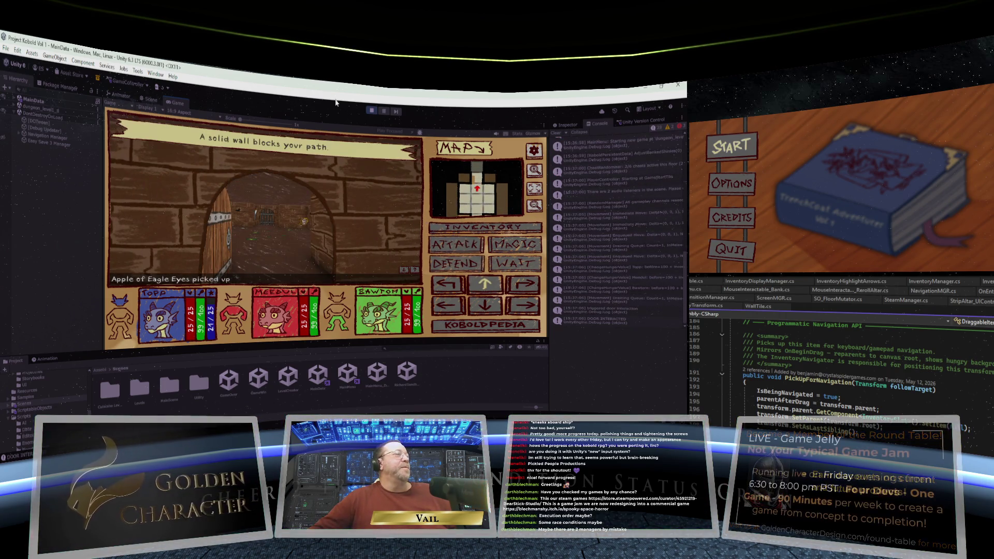
pyautogui.press('Return')
pyautogui.press('Return')
pyautogui.press('Return')
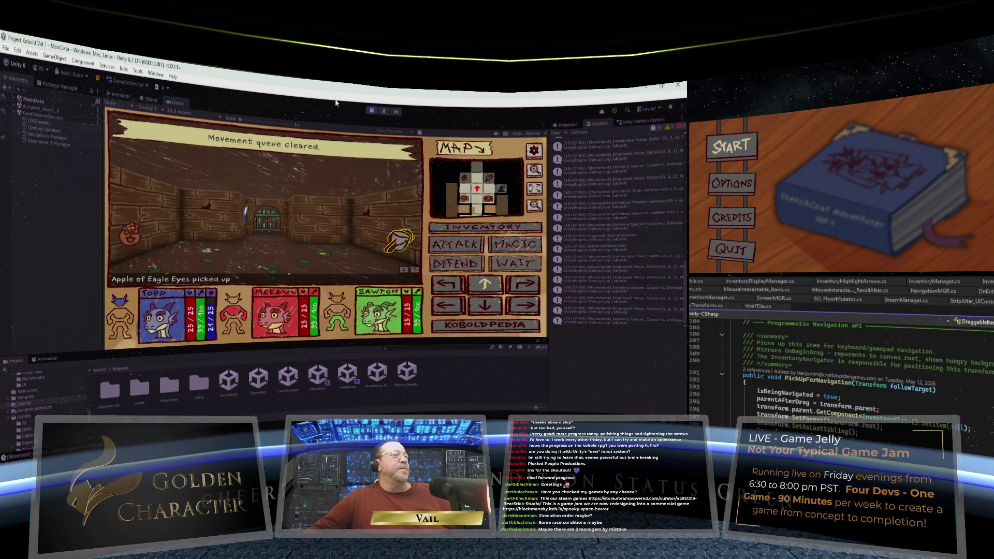
pyautogui.press('Right')
pyautogui.press('Return')
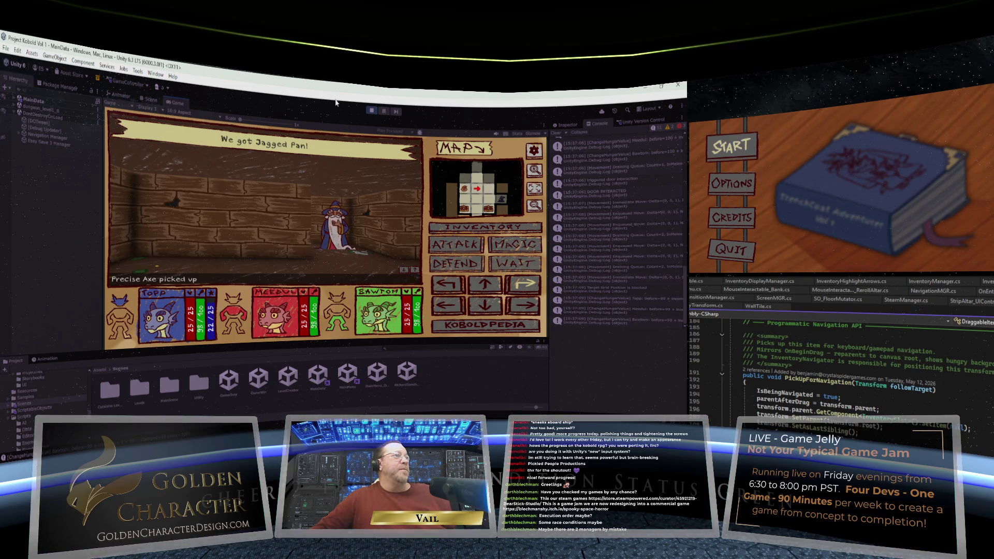
pyautogui.press('Up')
pyautogui.press('Up')
# Step: Open the inventory and pick up the Brittle Bucket, showing cursed, -4 and +8 Physical Defense
pyautogui.press('Return')
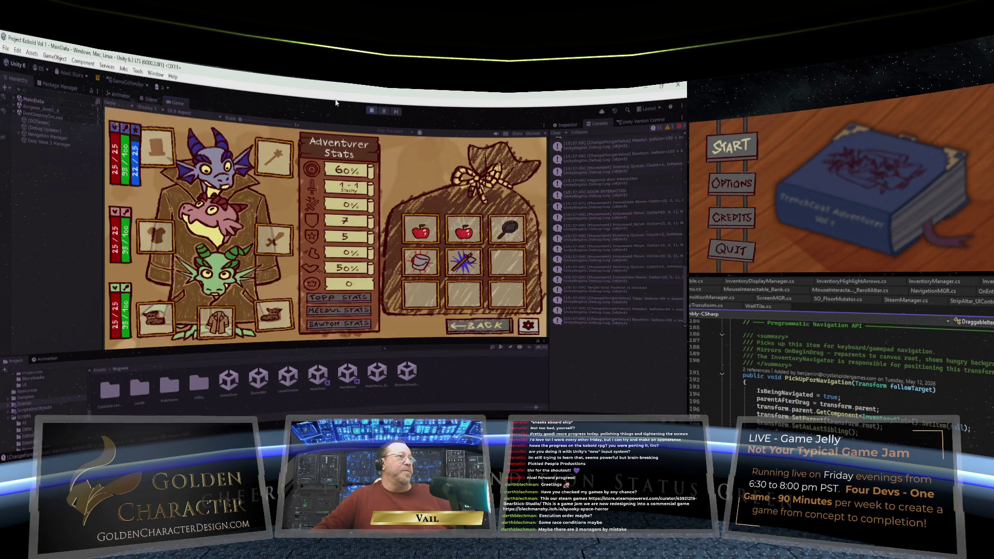
pyautogui.click(172, 154)
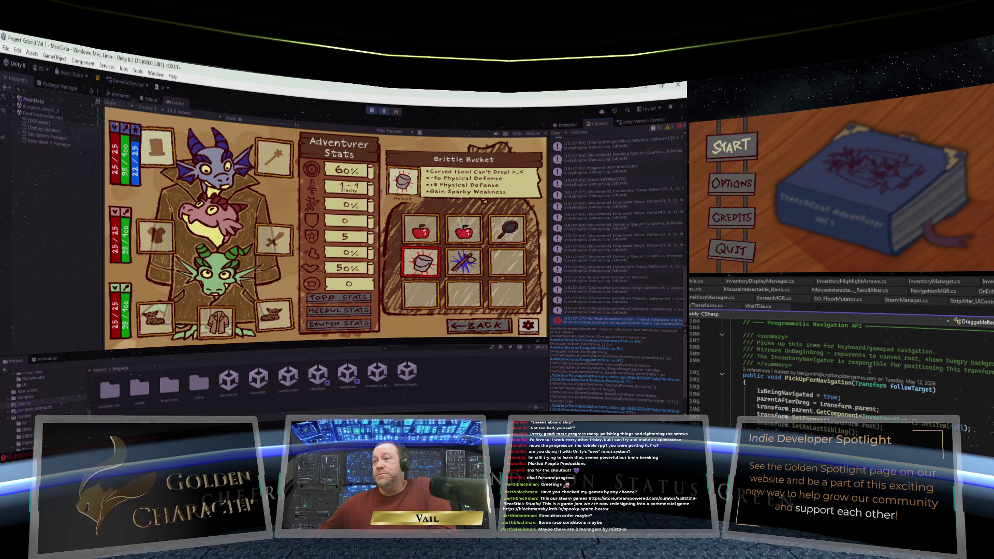
pyautogui.scroll(-4, 870, 369)
pyautogui.scroll(2, 869, 370)
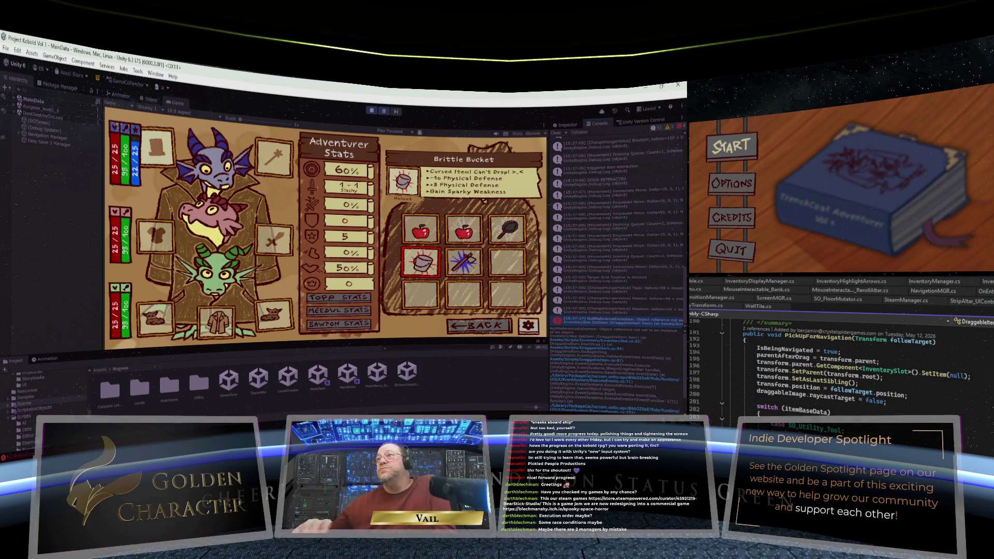
# Step: Scroll through DraggableItem.cs in Visual Studio to examine the code behind the error
pyautogui.scroll(11, 870, 370)
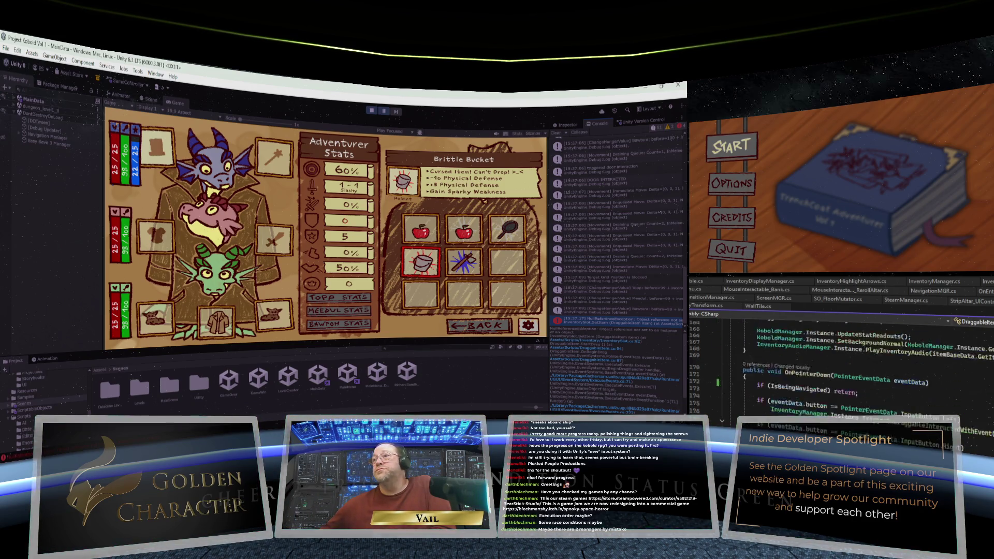
pyautogui.scroll(1, 870, 370)
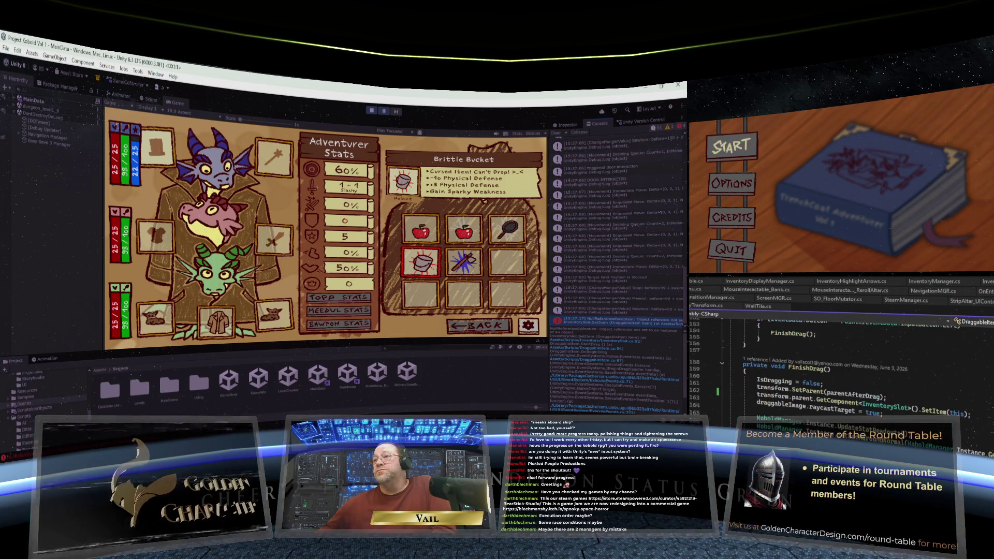
pyautogui.scroll(10, 870, 370)
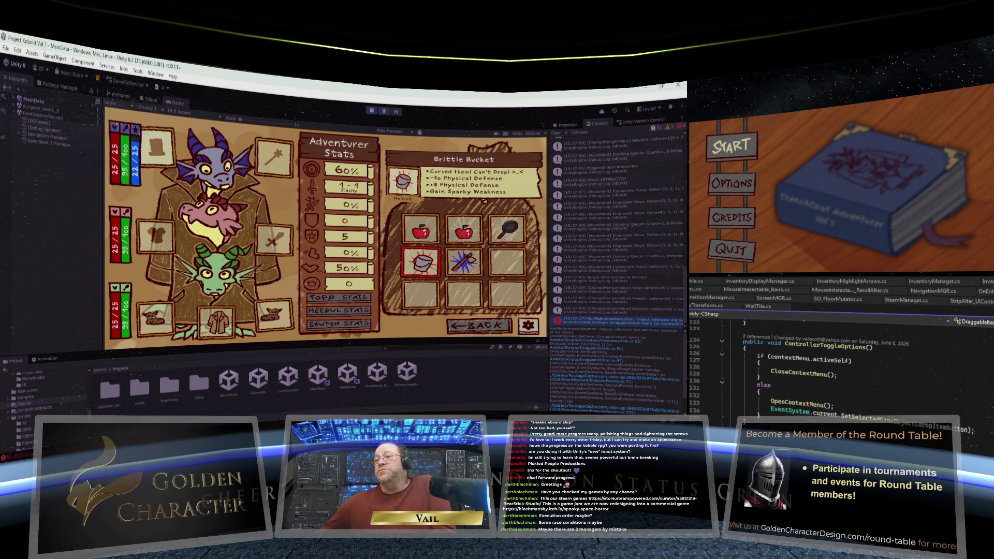
pyautogui.scroll(2, 870, 369)
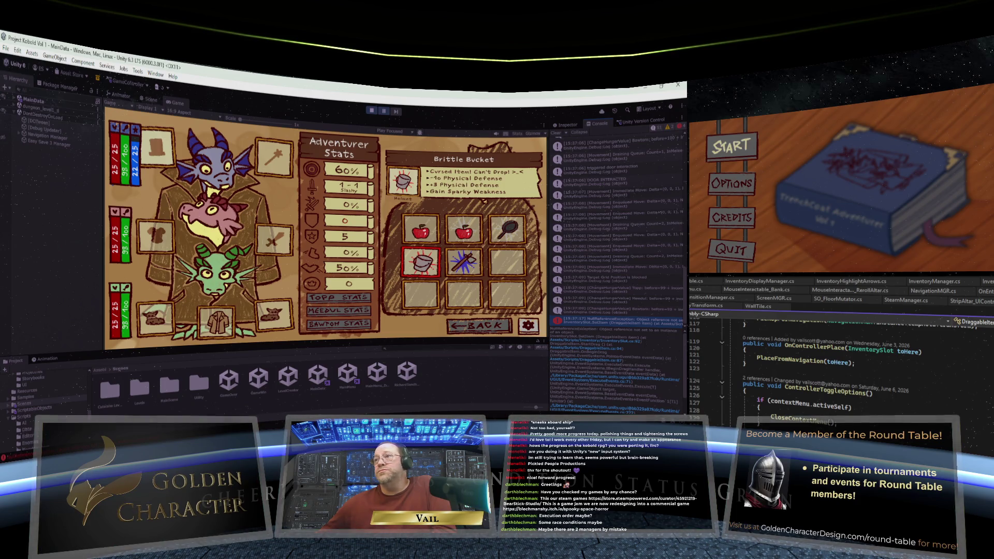
pyautogui.scroll(3, 870, 370)
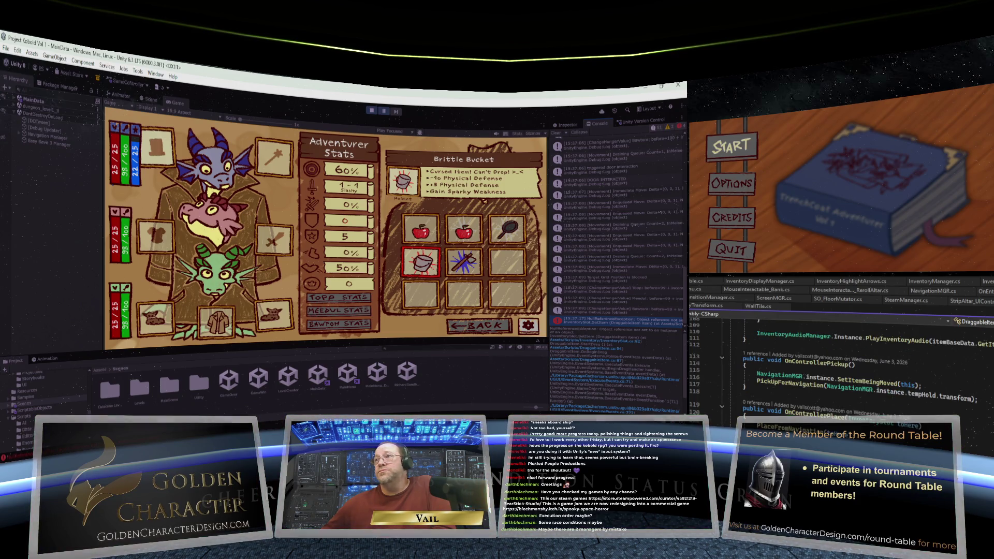
pyautogui.scroll(-18, 870, 370)
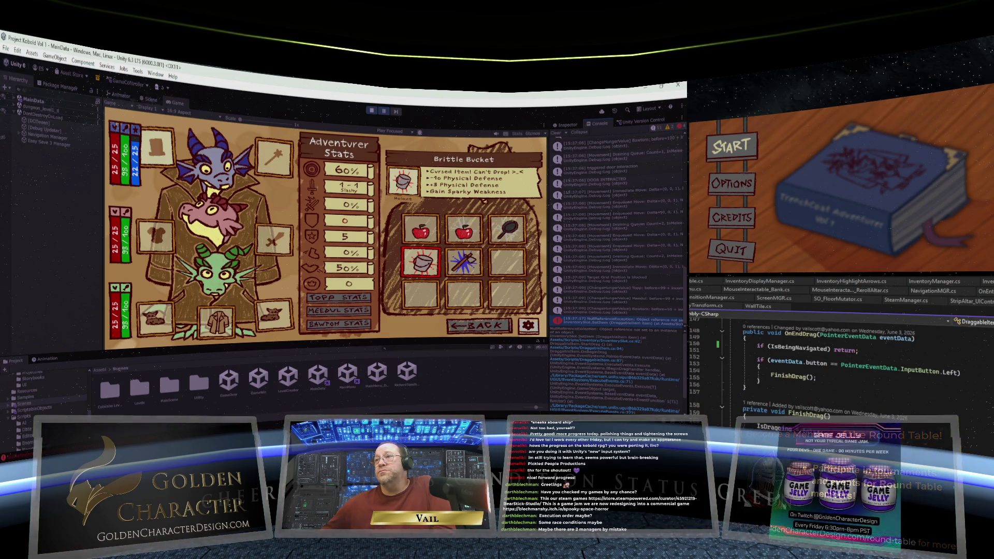
pyautogui.scroll(-7, 869, 369)
pyautogui.scroll(-5, 870, 370)
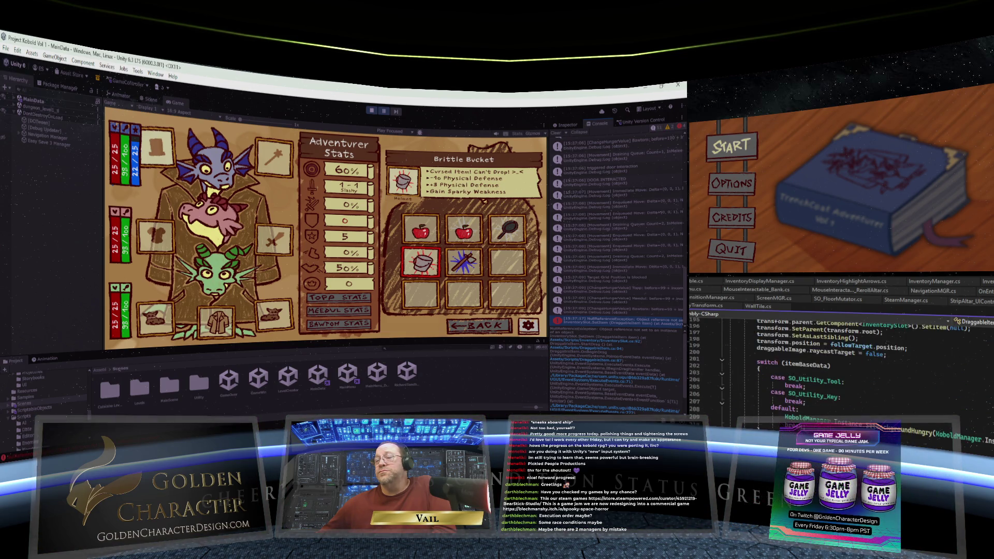
pyautogui.scroll(-6, 870, 369)
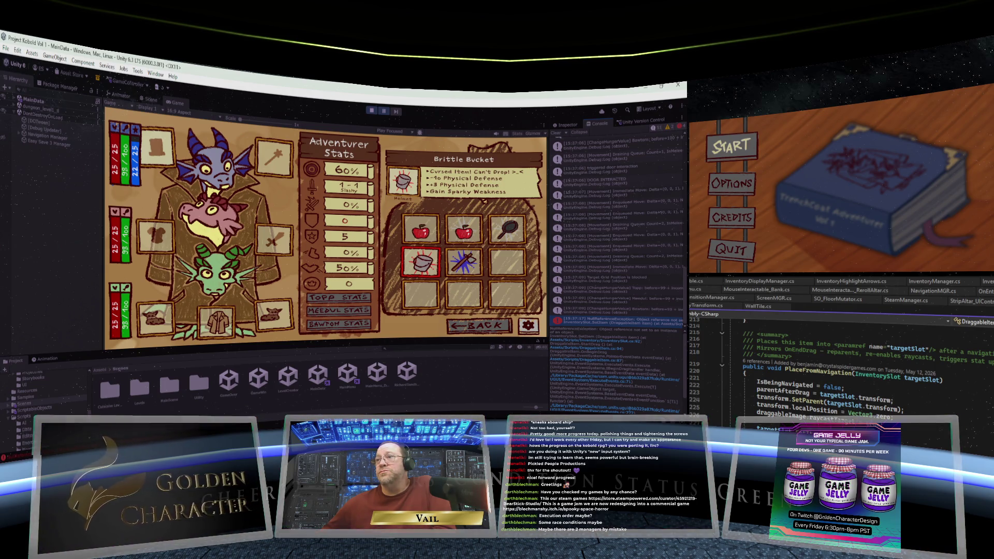
pyautogui.scroll(-7, 869, 370)
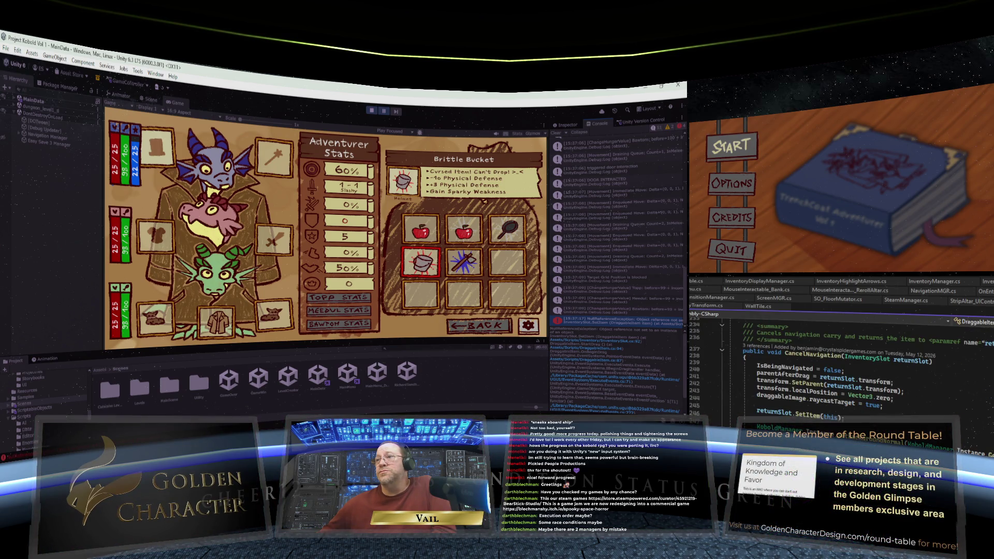
pyautogui.scroll(-2, 870, 369)
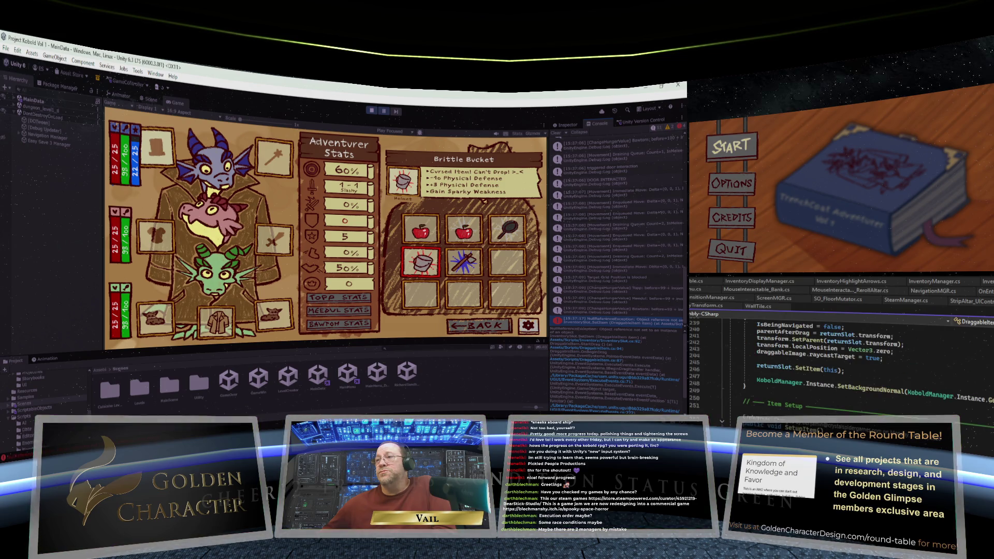
pyautogui.scroll(18, 870, 370)
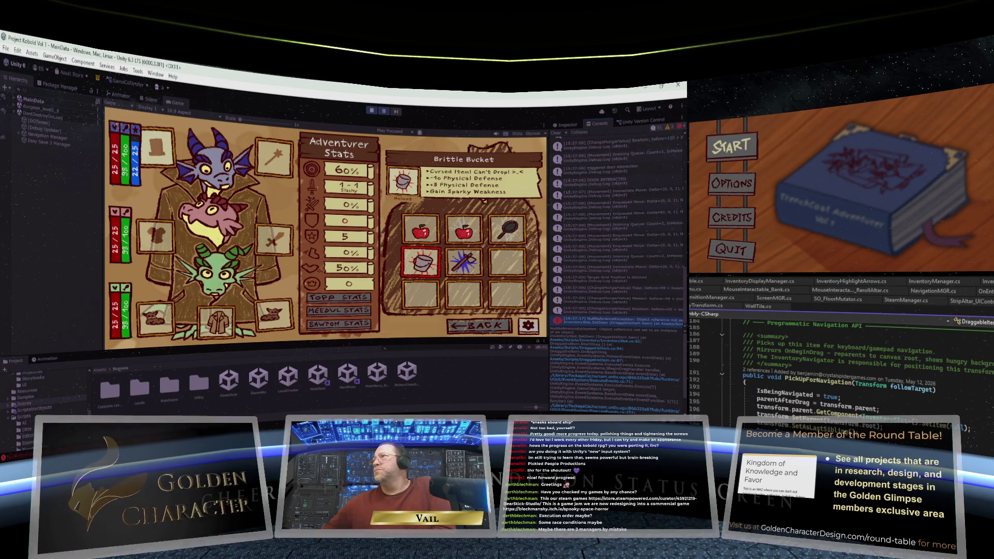
# Step: Review the drag code, then jump back to the SetItem method in InventorySlot
pyautogui.scroll(-4, 838, 362)
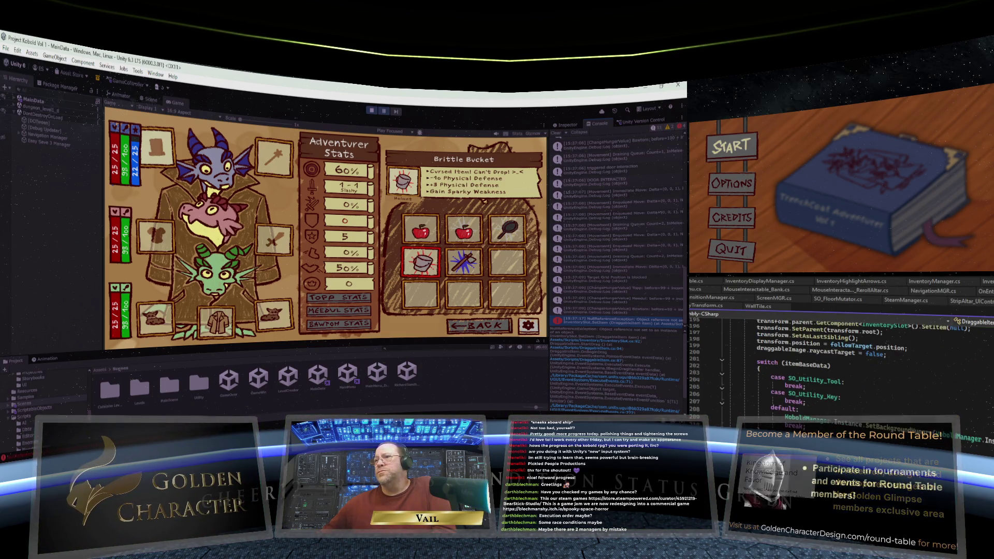
pyautogui.scroll(2, 839, 363)
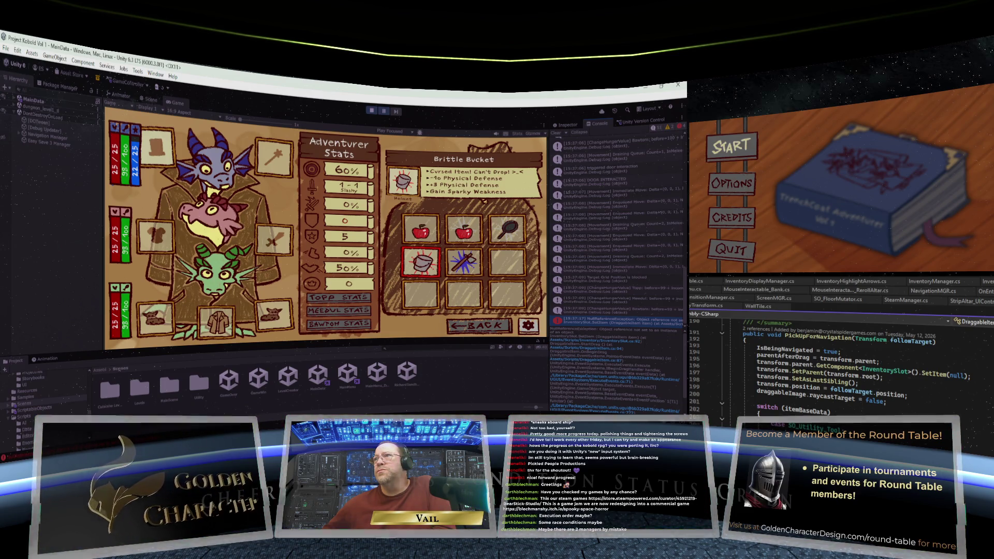
pyautogui.scroll(2, 839, 368)
pyautogui.scroll(-1, 839, 368)
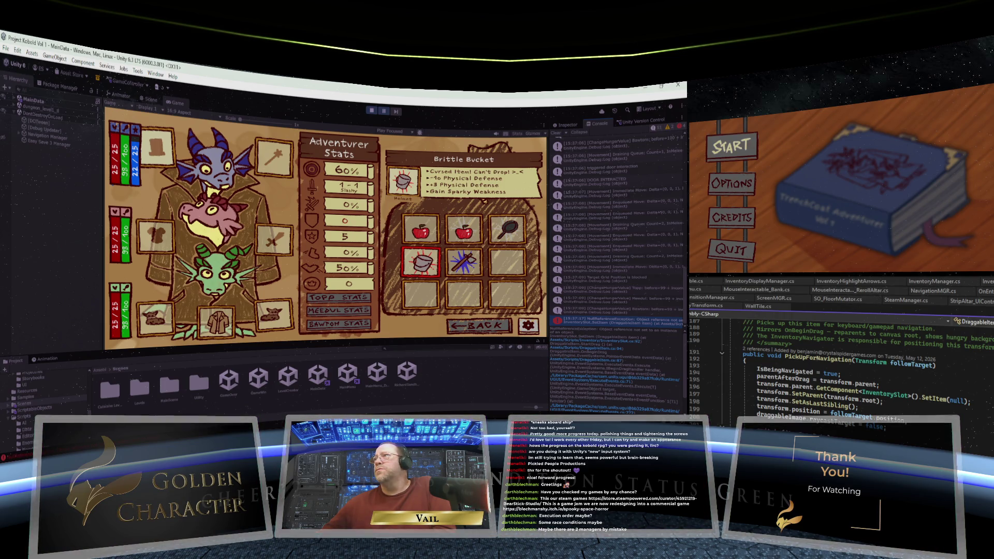
pyautogui.hotkey('ctrl', '-')
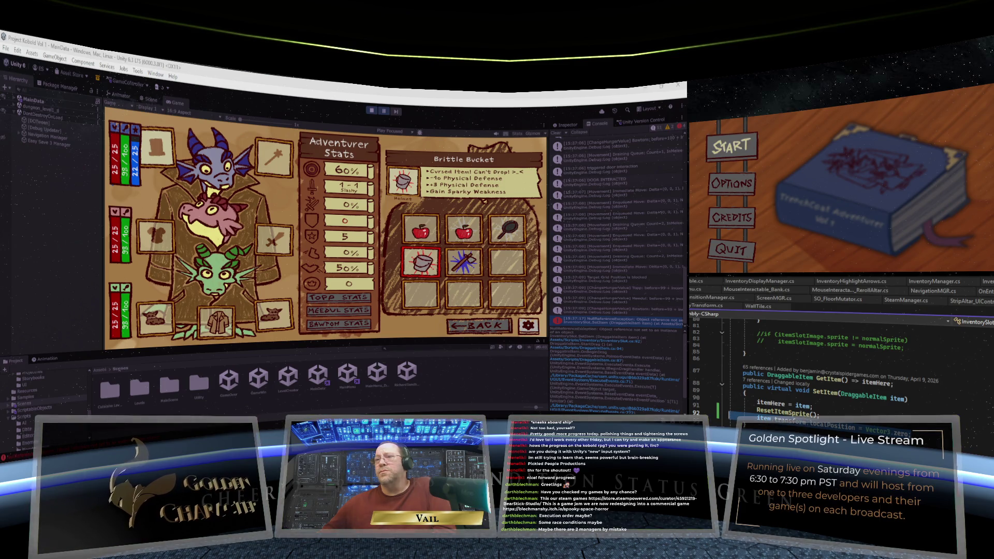
# Step: Add a semicolon to the code, then stop and restart Play mode
pyautogui.write(';')
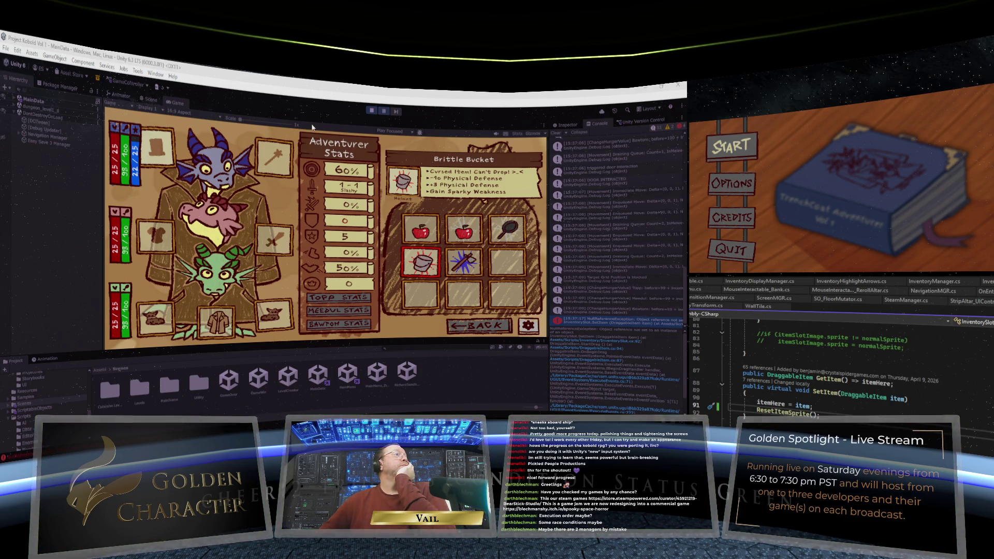
pyautogui.click(372, 111)
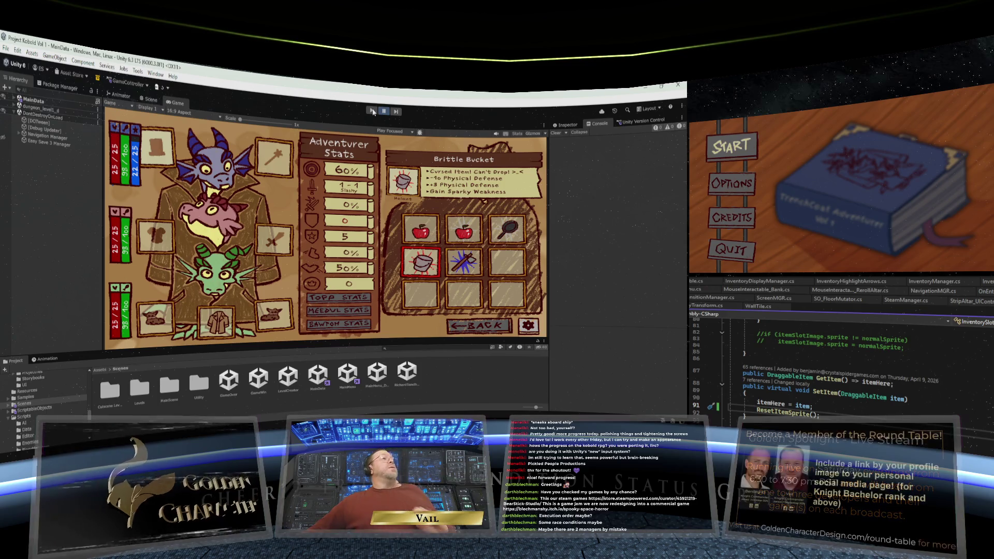
pyautogui.click(372, 111)
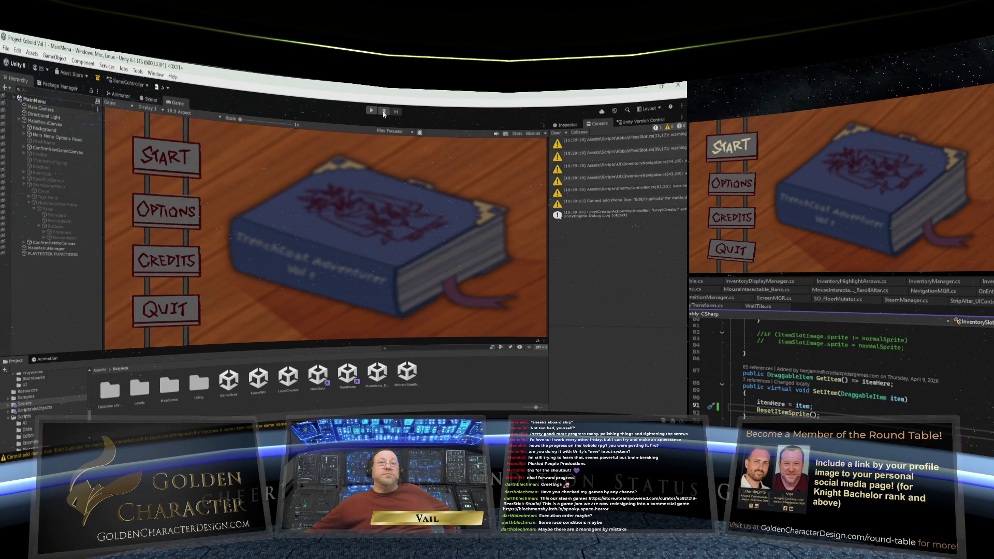
# Step: Run the title screen with Ctrl+P and load the Ch2 Standard save in Standard Quest mode
pyautogui.hotkey('ctrl', 'p')
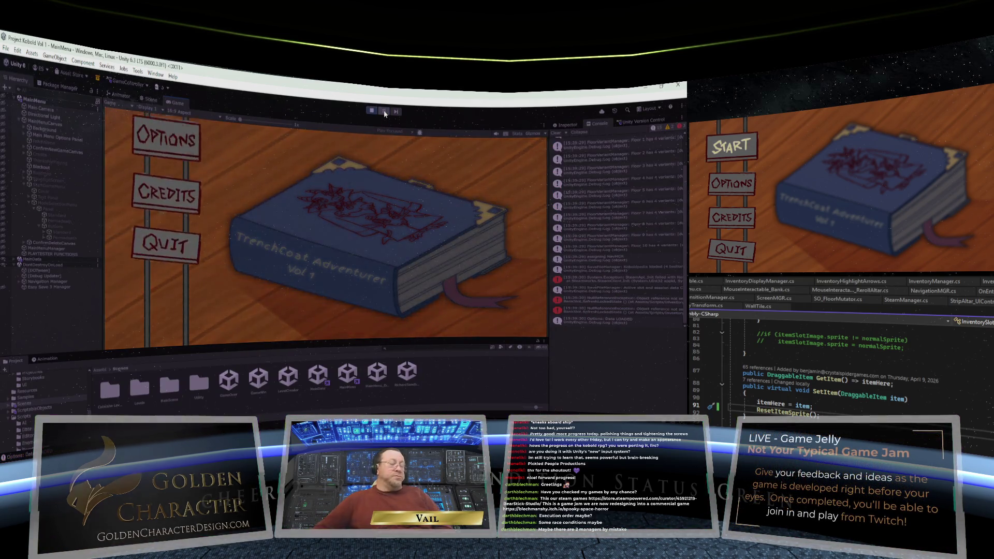
pyautogui.press('Return')
pyautogui.press('Down')
pyautogui.press('Down')
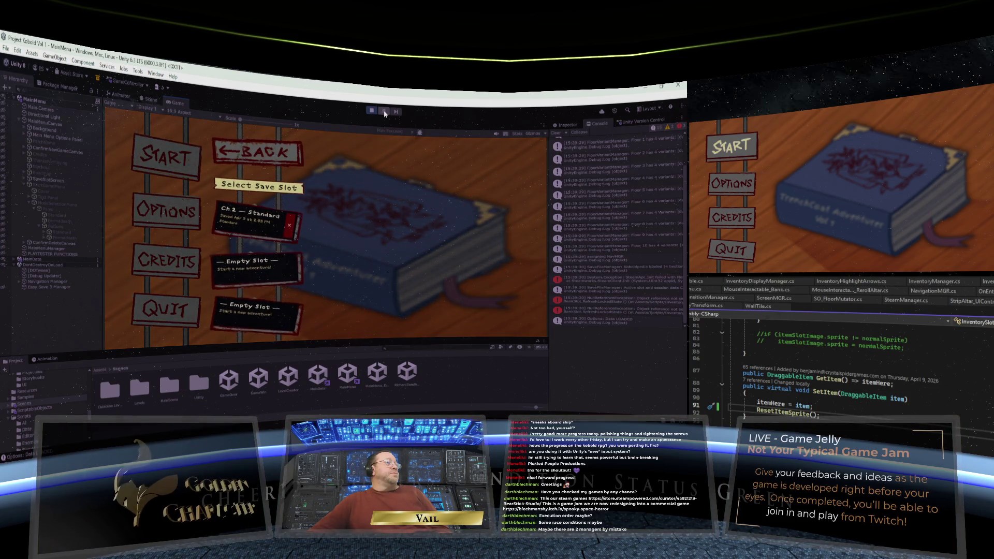
pyautogui.press('Return')
pyautogui.press('Return')
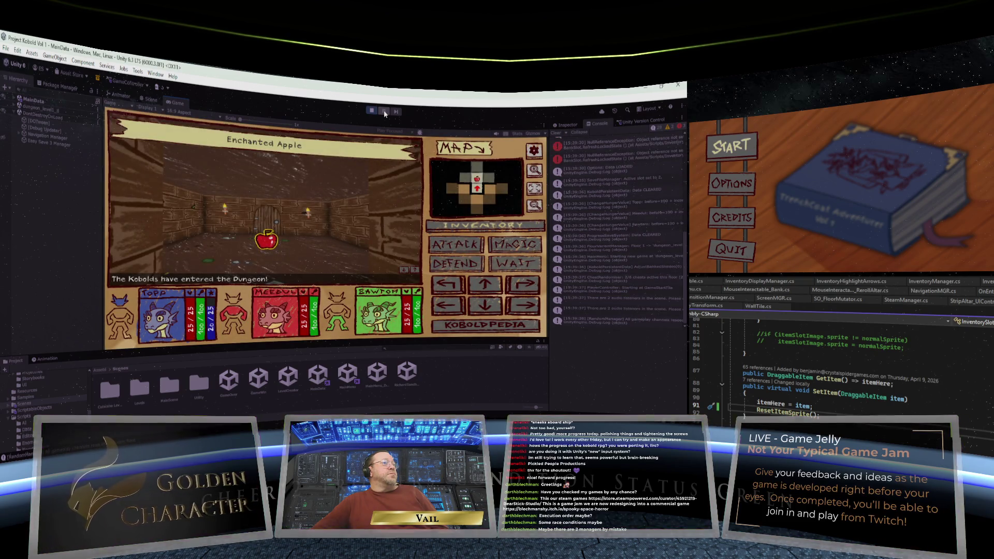
# Step: Walk forward grabbing the Apple of Eagle Eyes, turn right to pick up the Jagged Pan, and open the inventory
pyautogui.press('Up')
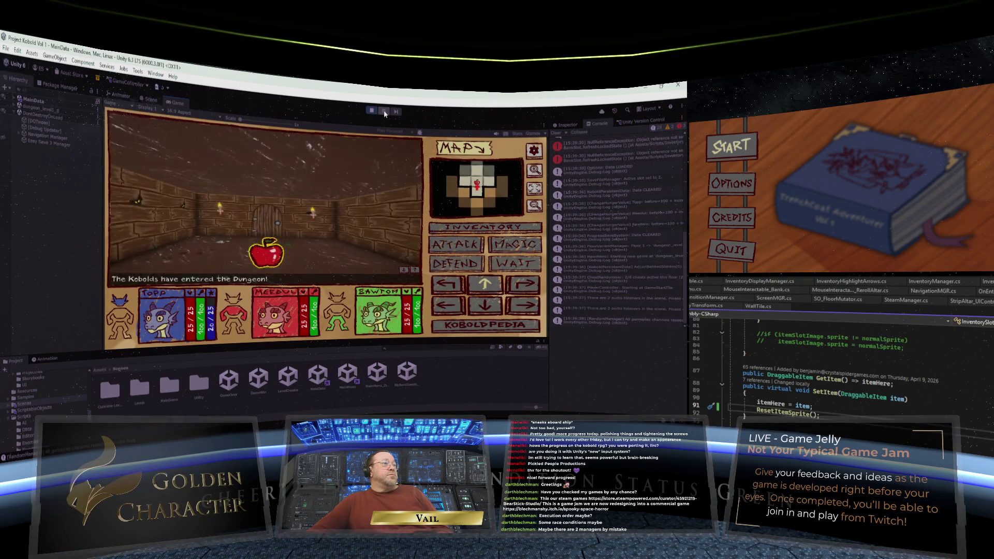
pyautogui.press('Up')
pyautogui.press('Up')
pyautogui.press('Up')
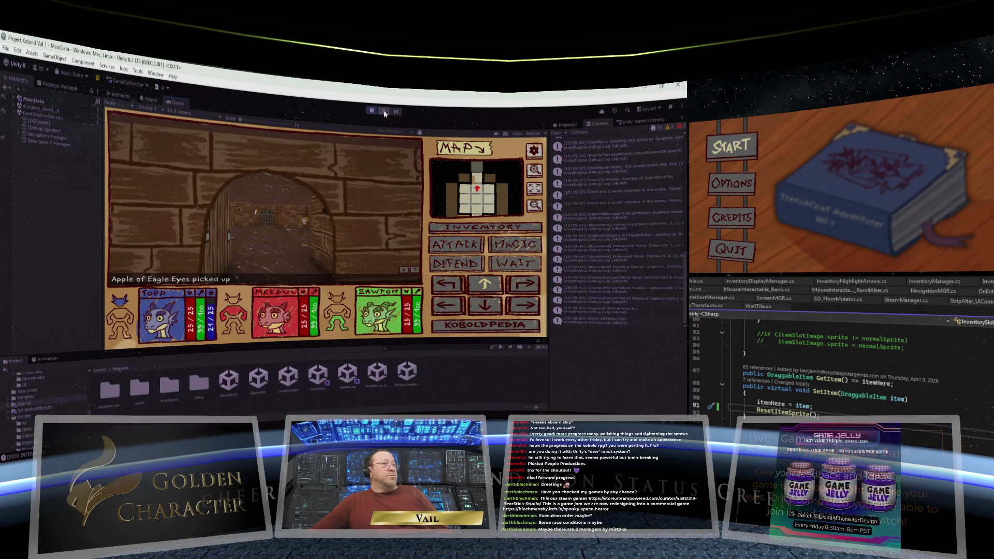
pyautogui.press('Up')
pyautogui.press('Up')
pyautogui.press('Up')
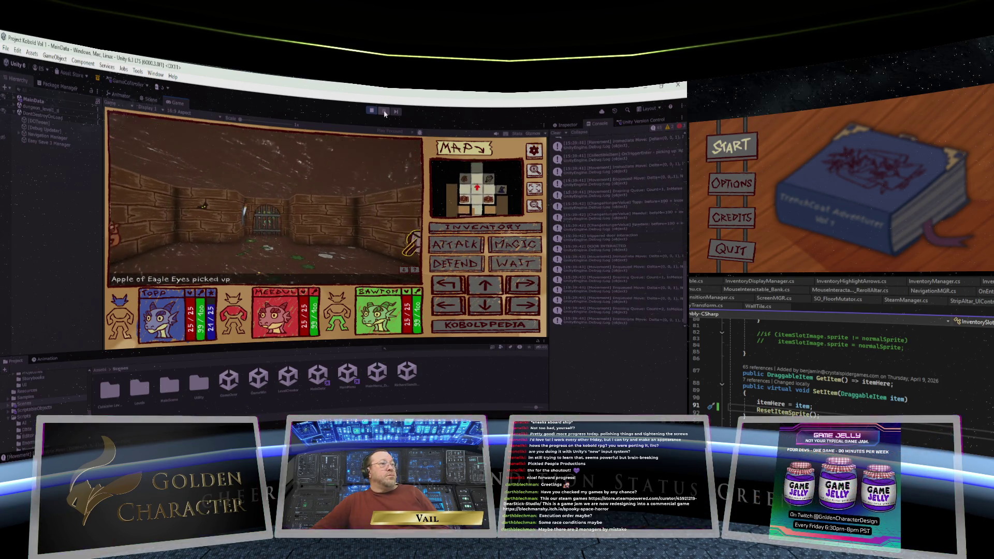
pyautogui.press('e')
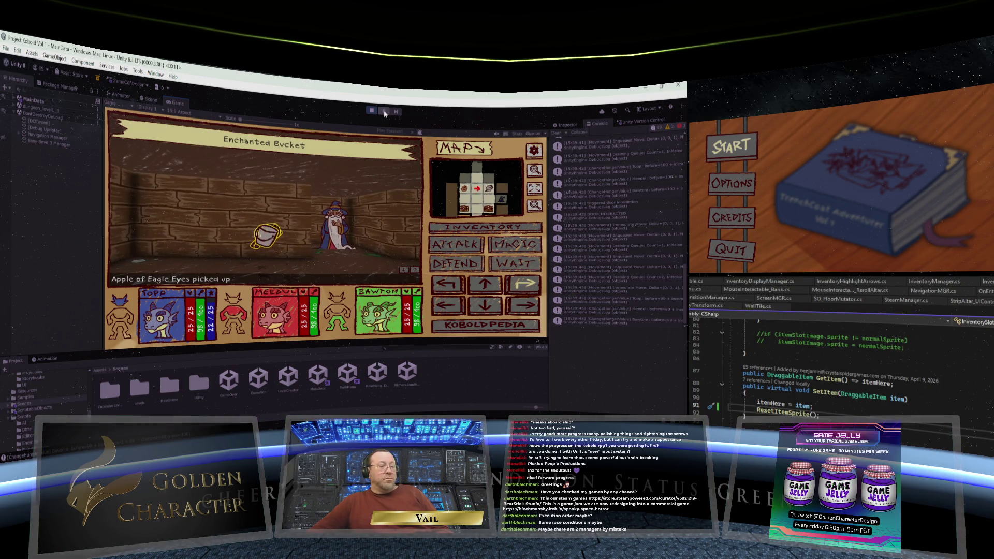
pyautogui.press('space')
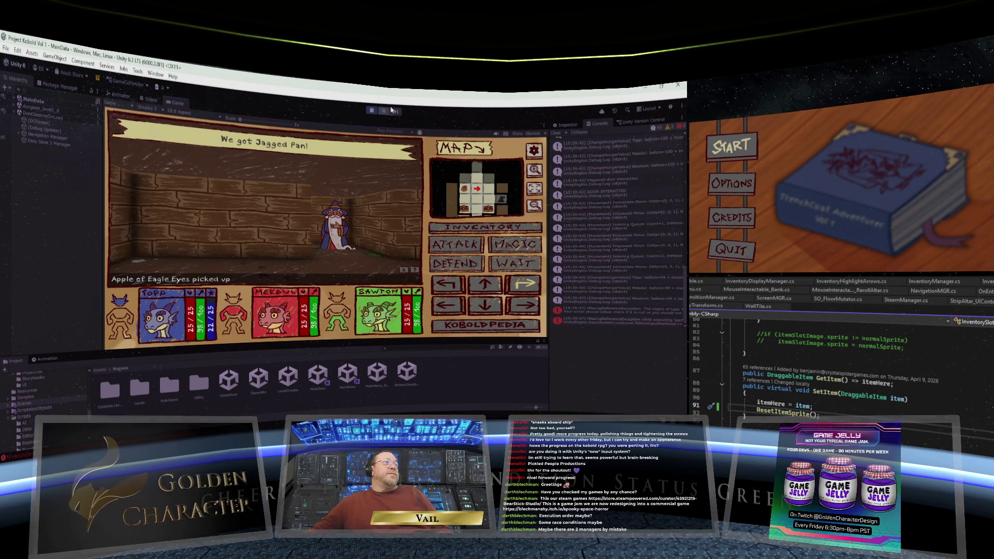
pyautogui.press('Up')
pyautogui.press('Up')
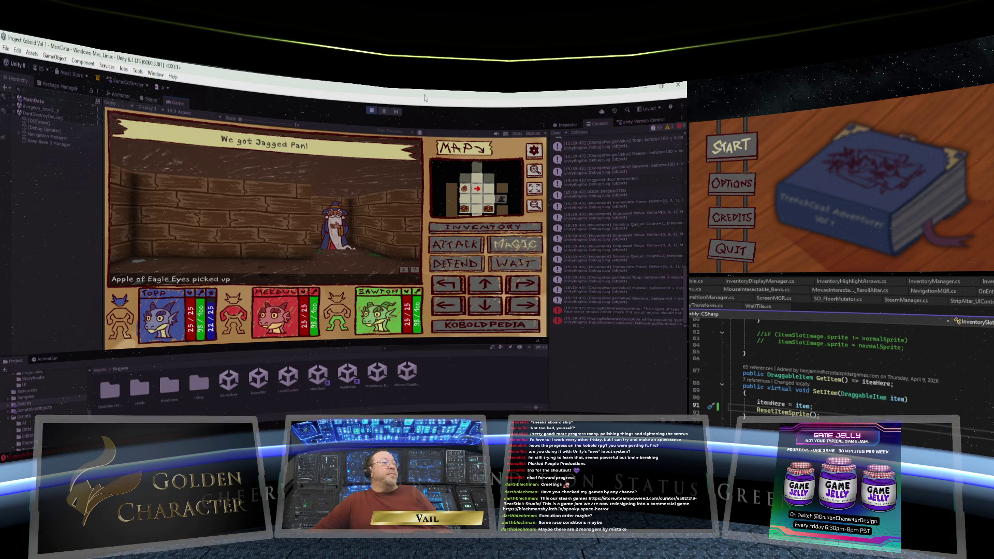
pyautogui.press('Return')
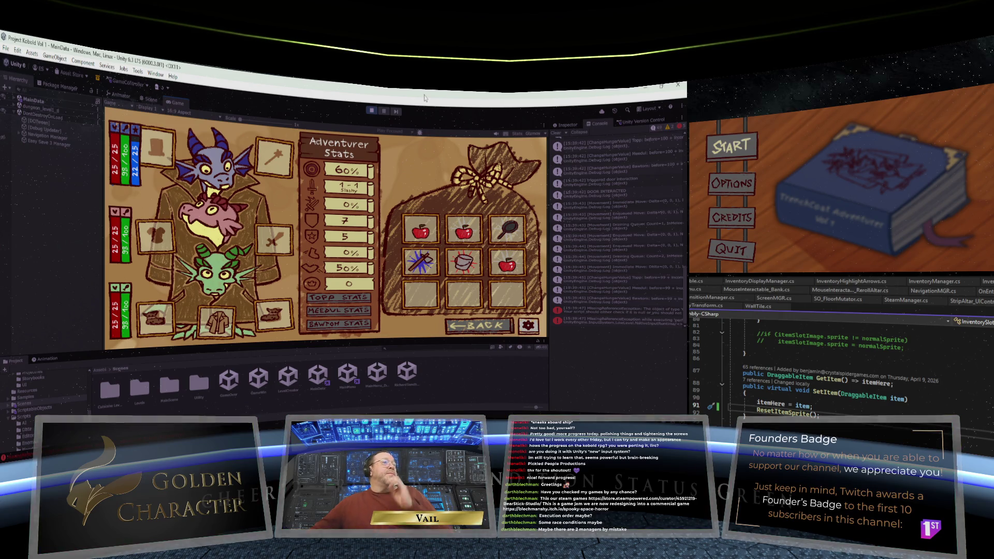
# Step: Equip the Precise Axe, drag it out and back, swap in the Jagged Pan, then stop play
pyautogui.press('Return')
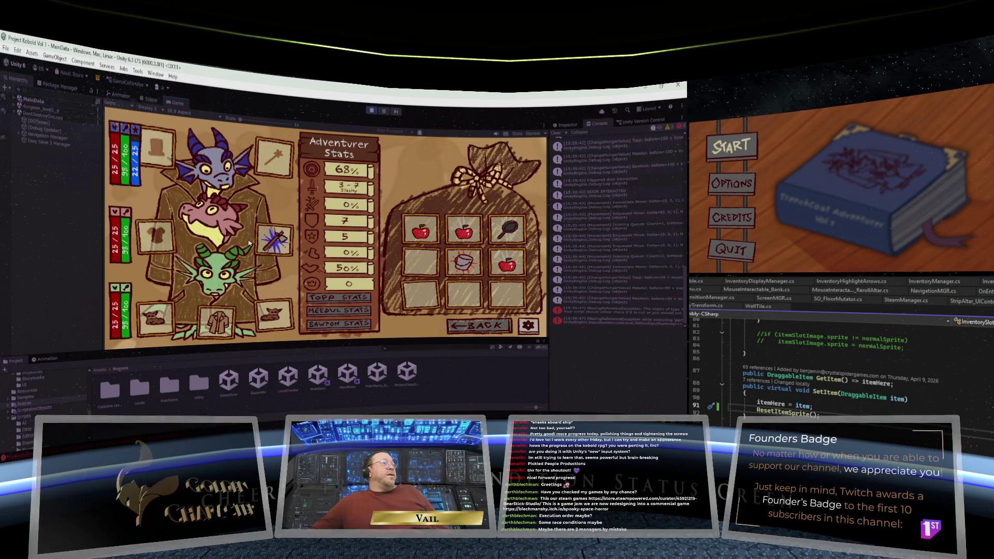
pyautogui.moveTo(278, 242)
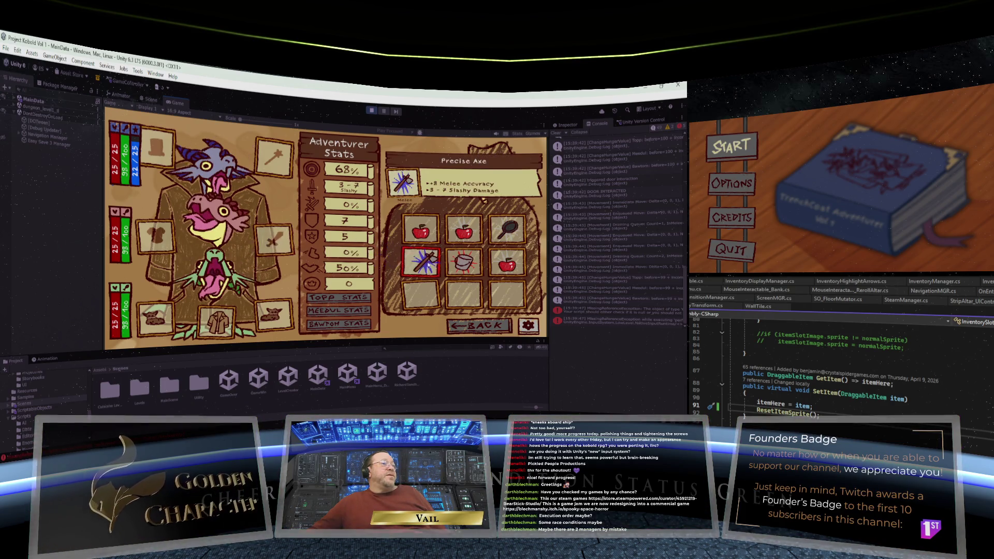
pyautogui.moveTo(277, 242)
pyautogui.mouseDown()
pyautogui.moveTo(291, 248)
pyautogui.moveTo(278, 243)
pyautogui.mouseUp()
pyautogui.moveTo(507, 231); pyautogui.dragTo(274, 239)
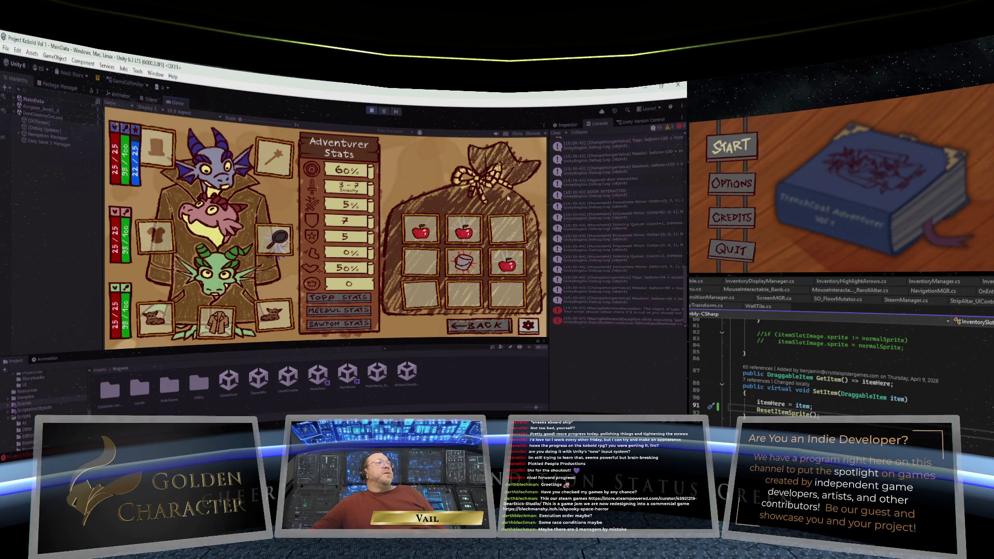
pyautogui.click(371, 111)
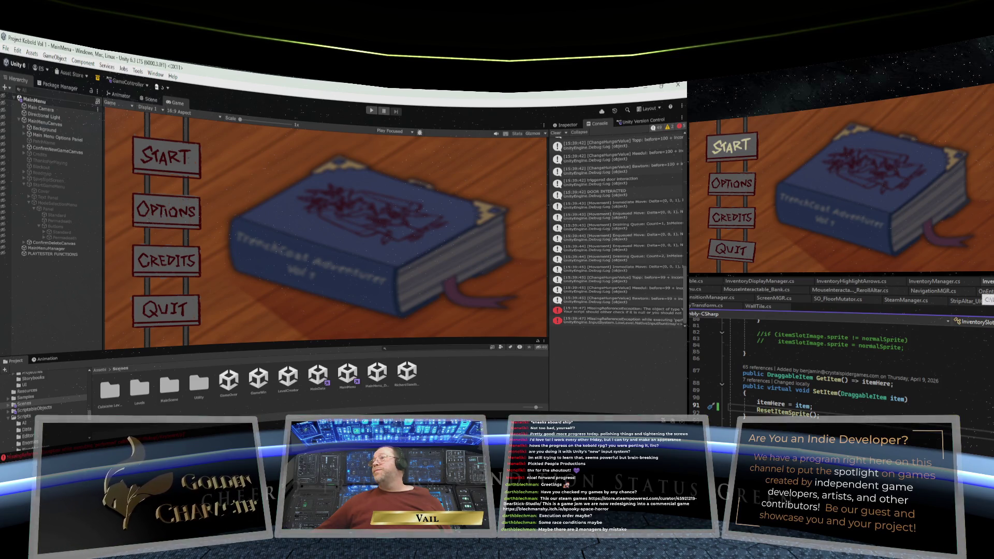
# Step: Bring up DraggableItem.cs and scroll through PickUpForNavigation, SetupItem and CloseContextMenu
pyautogui.press('F12')
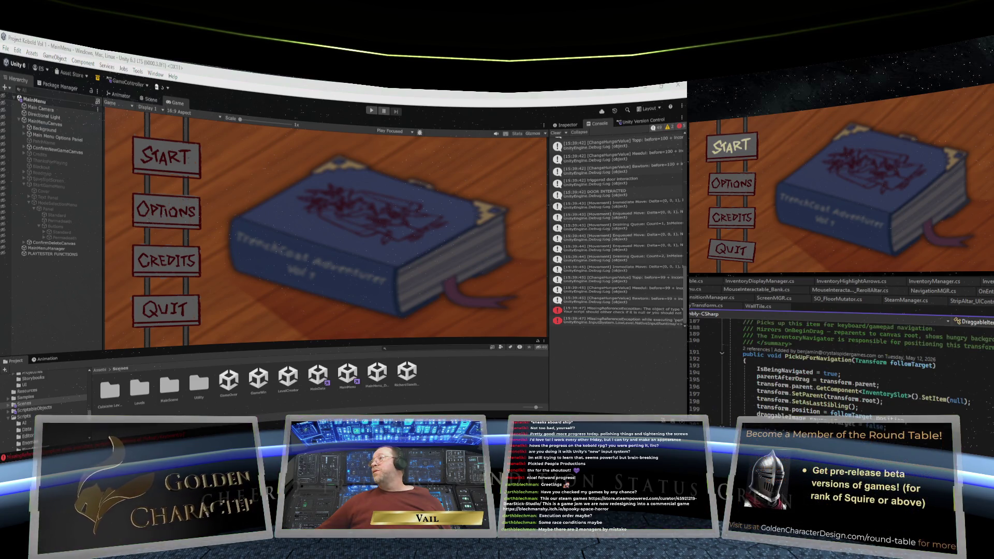
pyautogui.scroll(-20, 854, 363)
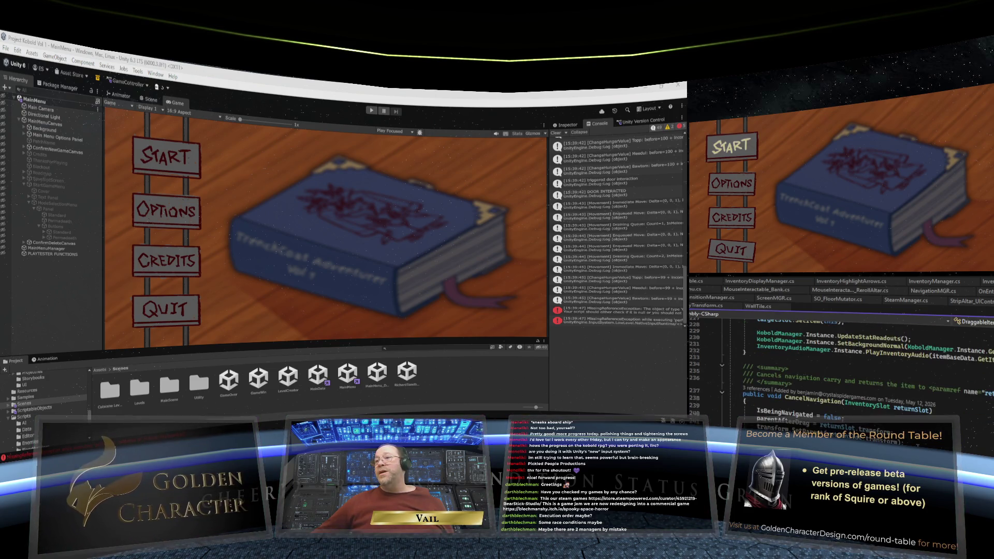
pyautogui.scroll(-15, 855, 363)
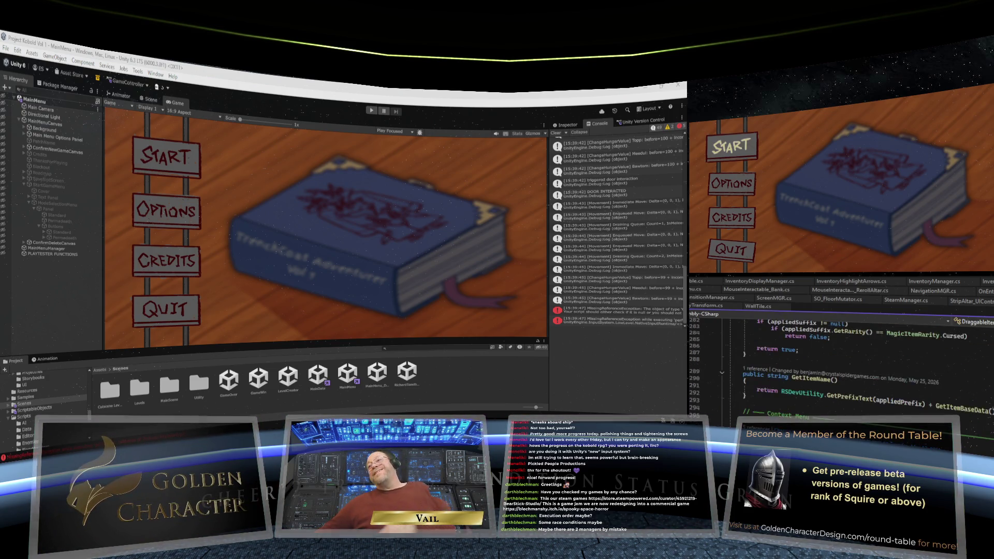
pyautogui.scroll(-17, 854, 362)
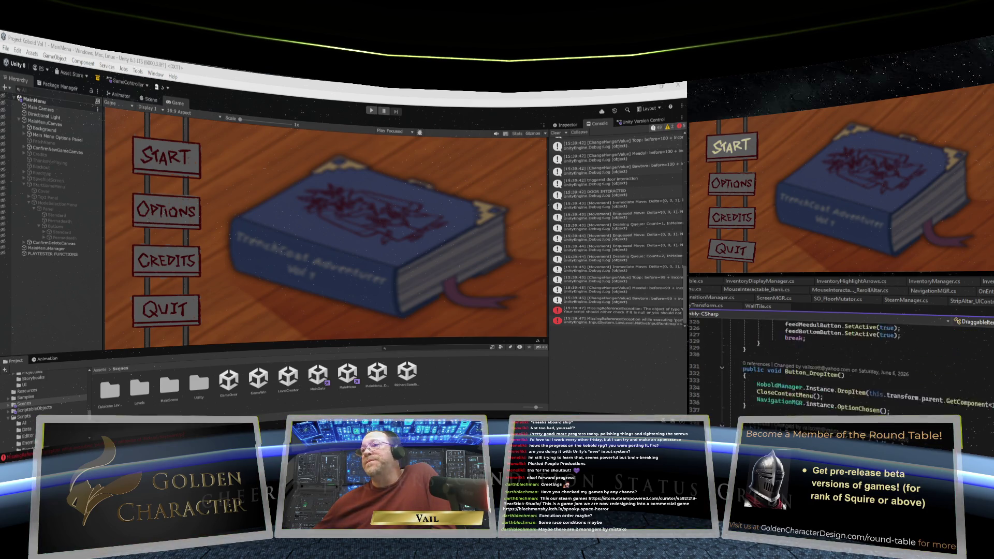
pyautogui.scroll(-6, 854, 362)
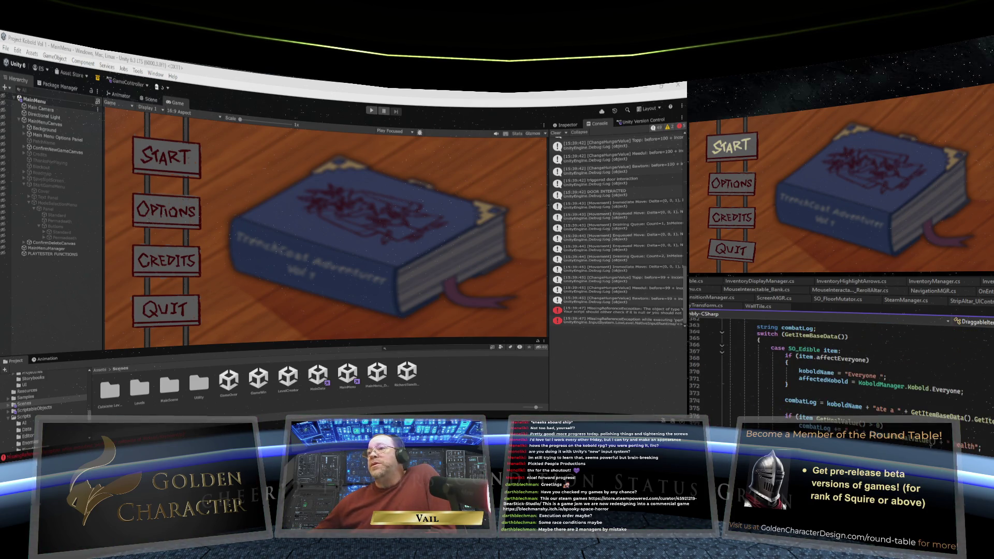
pyautogui.scroll(4, 854, 362)
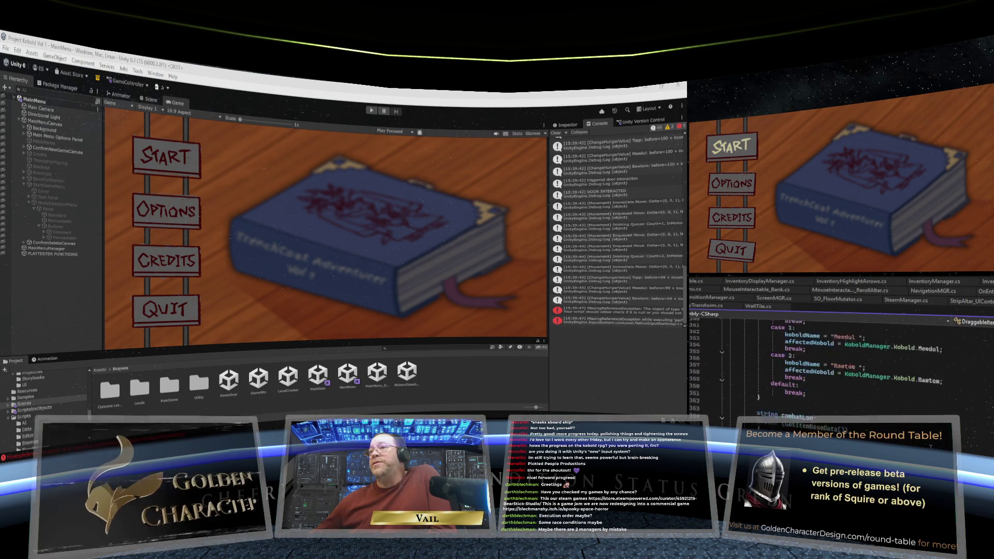
pyautogui.scroll(14, 854, 362)
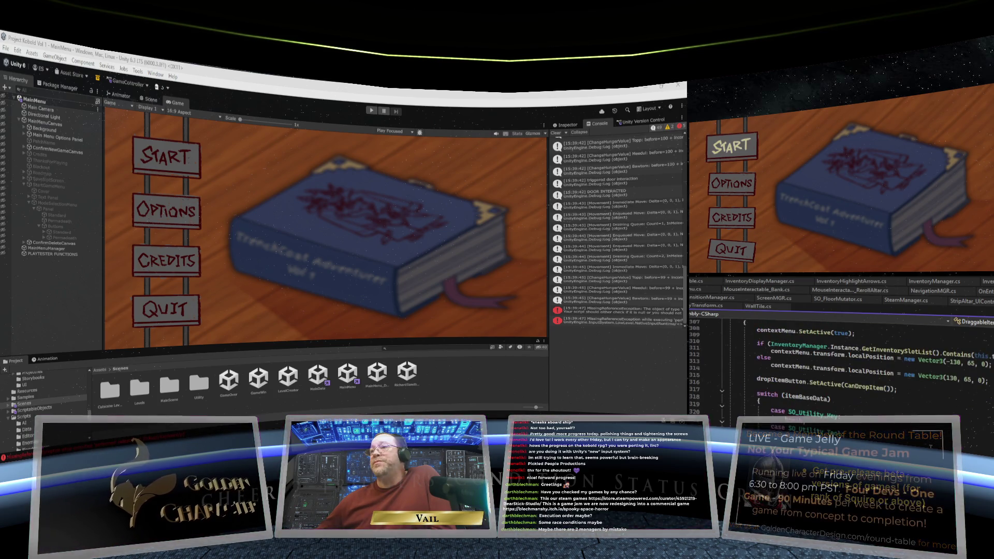
pyautogui.scroll(4, 854, 363)
pyautogui.scroll(3, 854, 362)
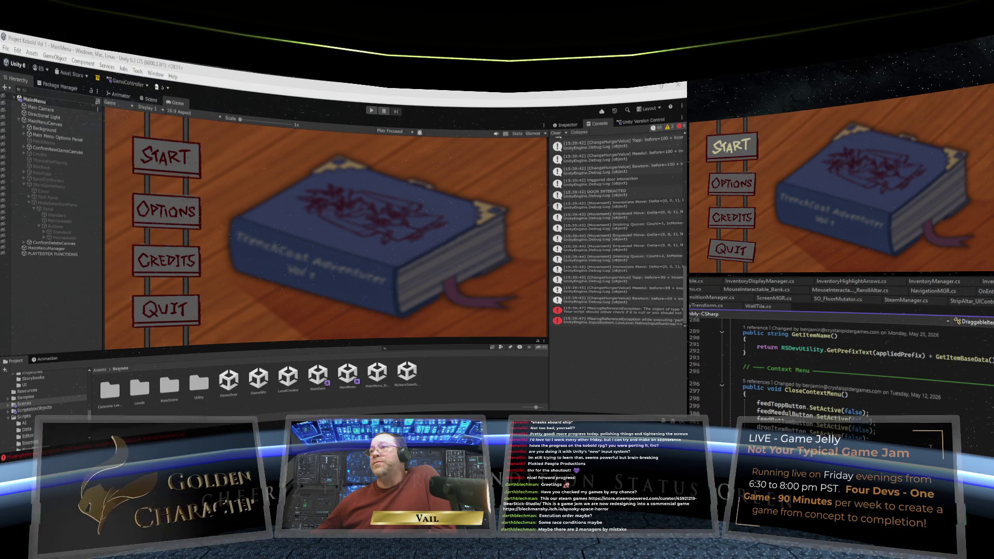
pyautogui.scroll(9, 854, 362)
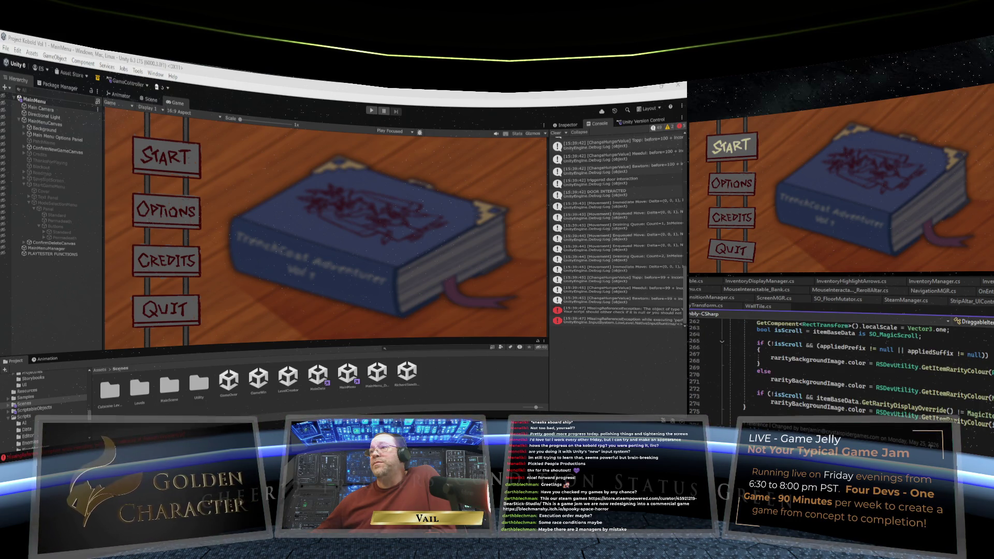
pyautogui.scroll(5, 855, 362)
pyautogui.scroll(9, 854, 363)
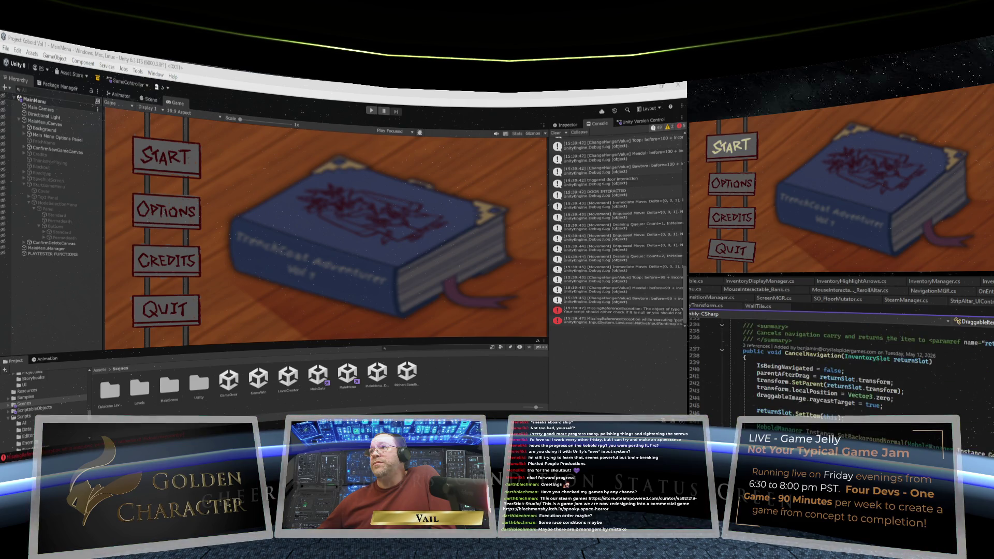
pyautogui.scroll(5, 854, 362)
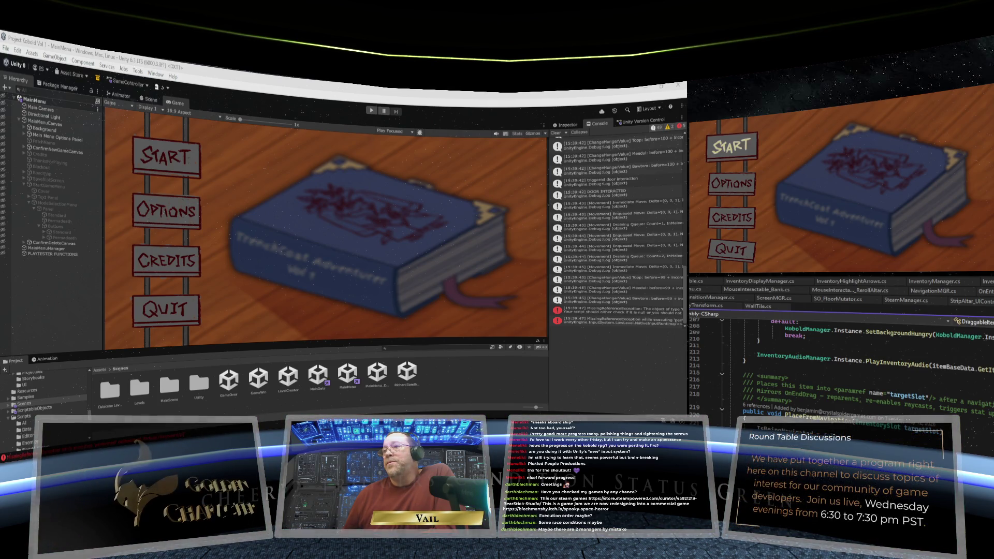
# Step: Review OnEndDrag in DraggableItem.cs while Unity recompiles, leaving only warnings in the Console
pyautogui.scroll(4, 855, 363)
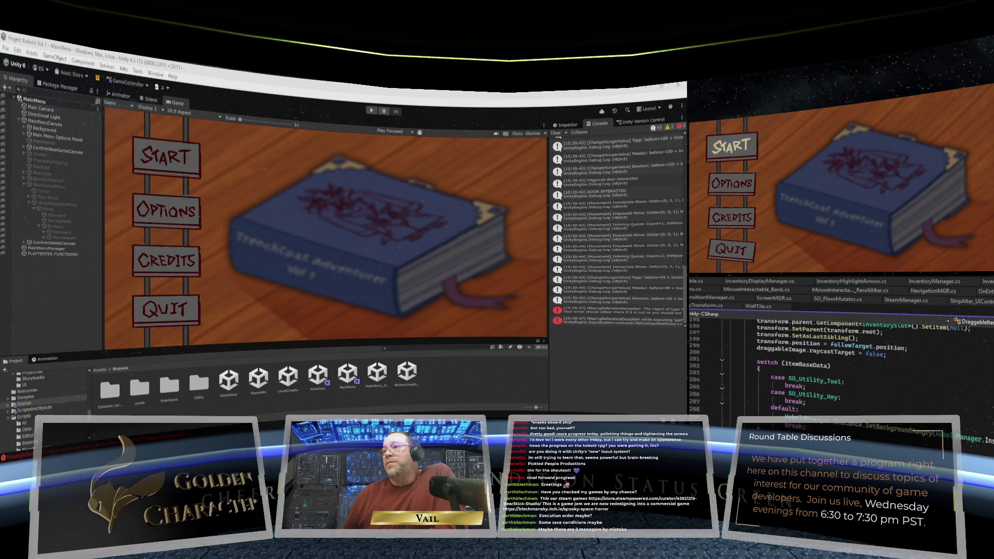
pyautogui.scroll(3, 855, 363)
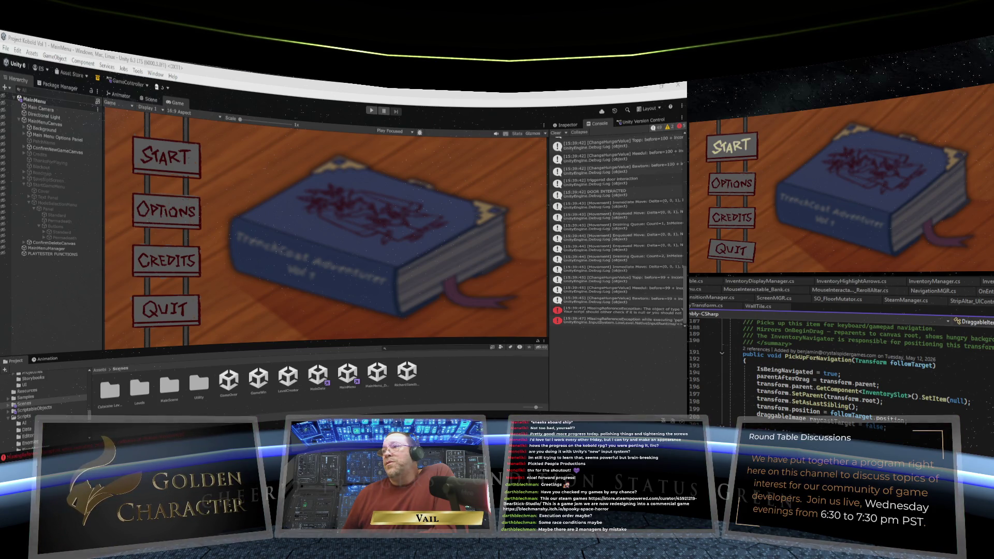
pyautogui.scroll(-8, 855, 362)
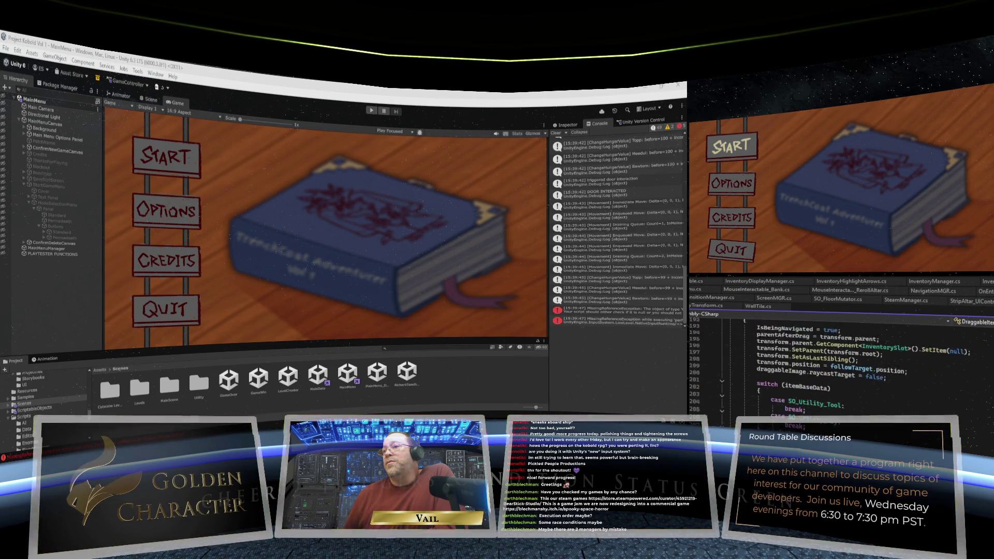
pyautogui.scroll(15, 854, 362)
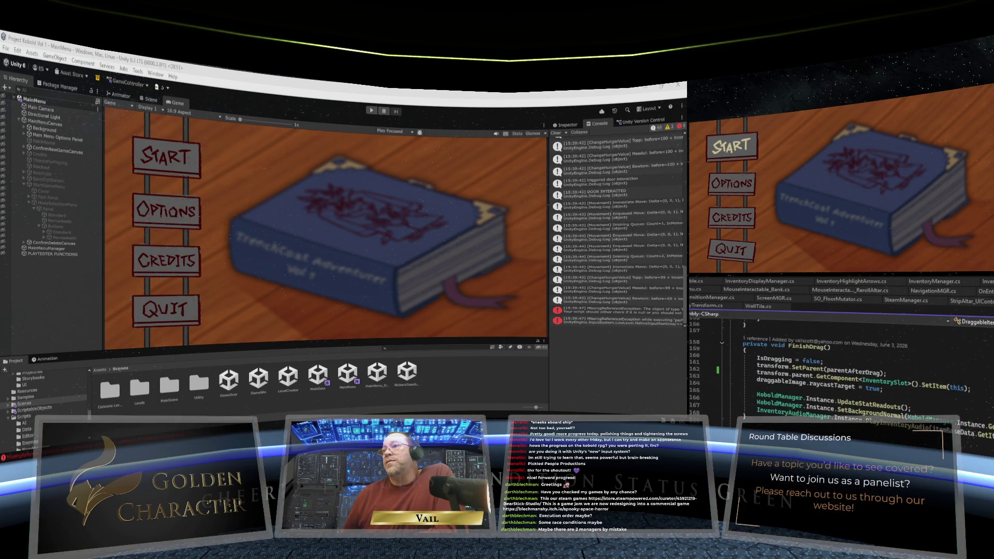
pyautogui.scroll(4, 854, 363)
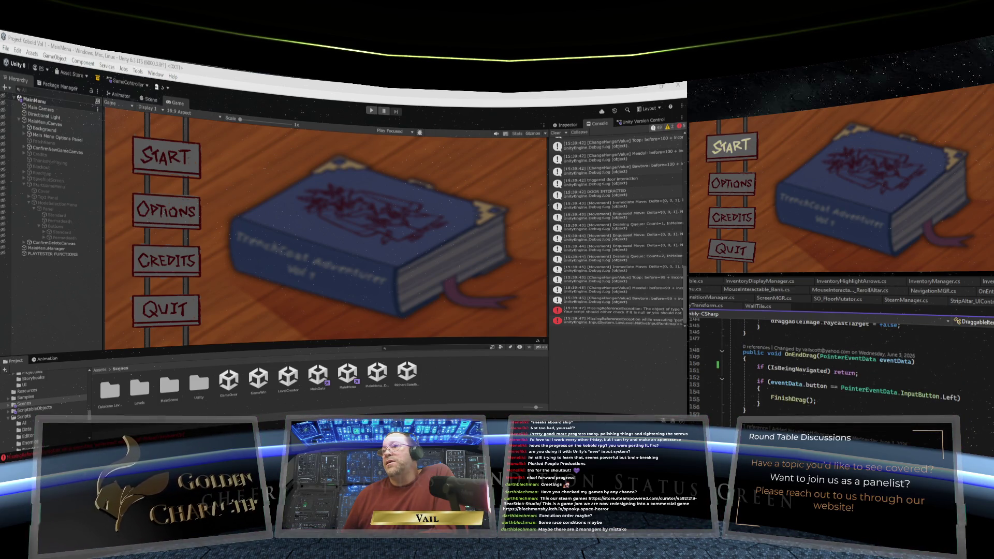
pyautogui.scroll(-9, 854, 363)
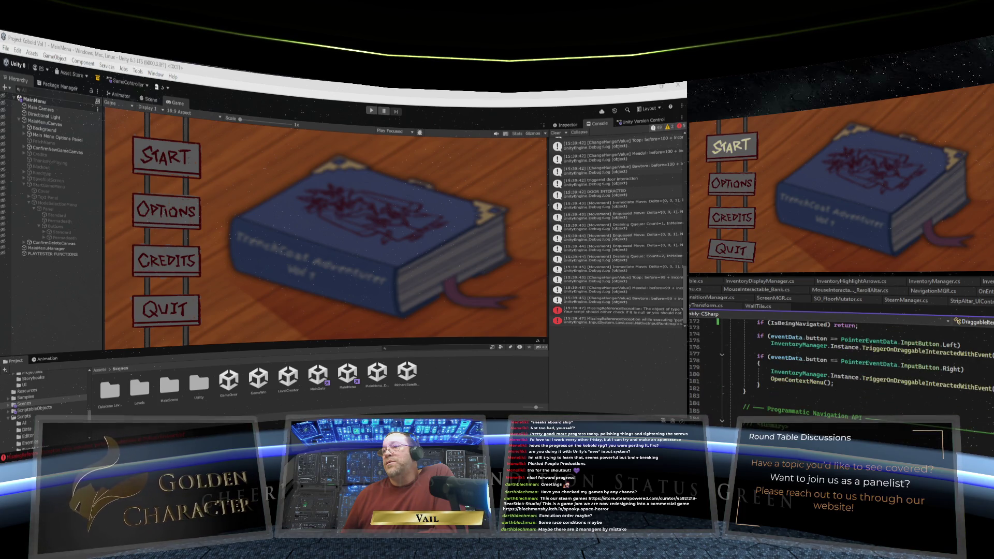
pyautogui.scroll(11, 855, 363)
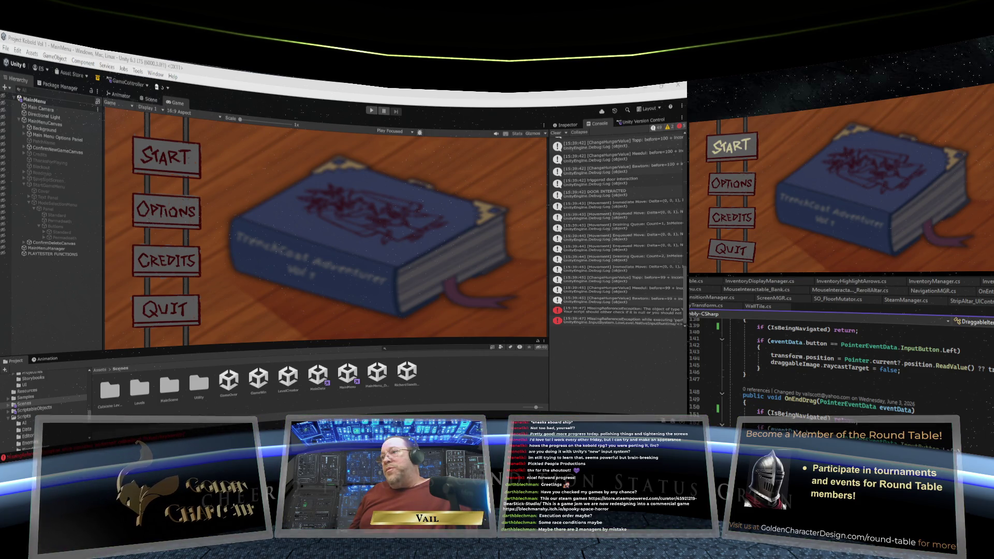
pyautogui.scroll(-1, 839, 367)
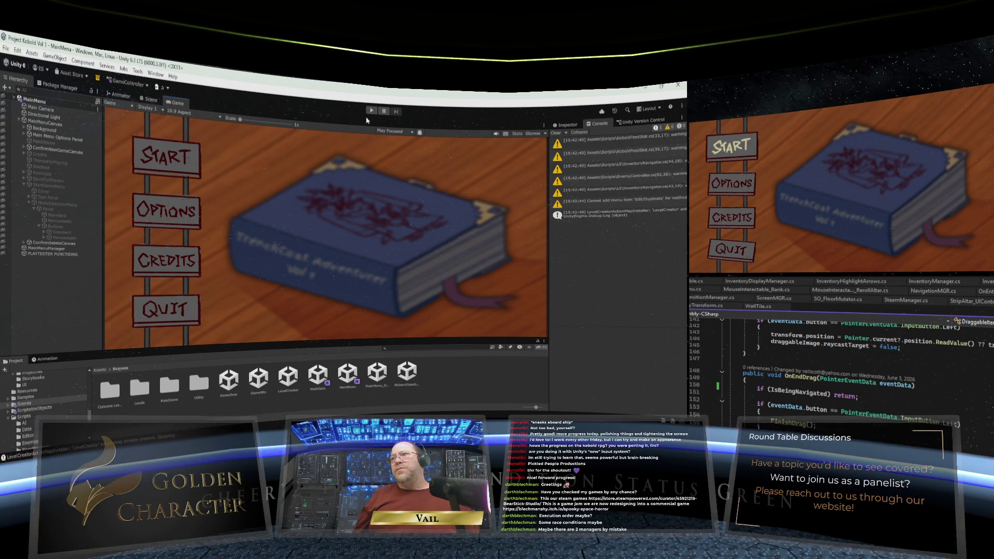
# Step: Enter Play mode and load the Ch.2 save slot
pyautogui.click(371, 111)
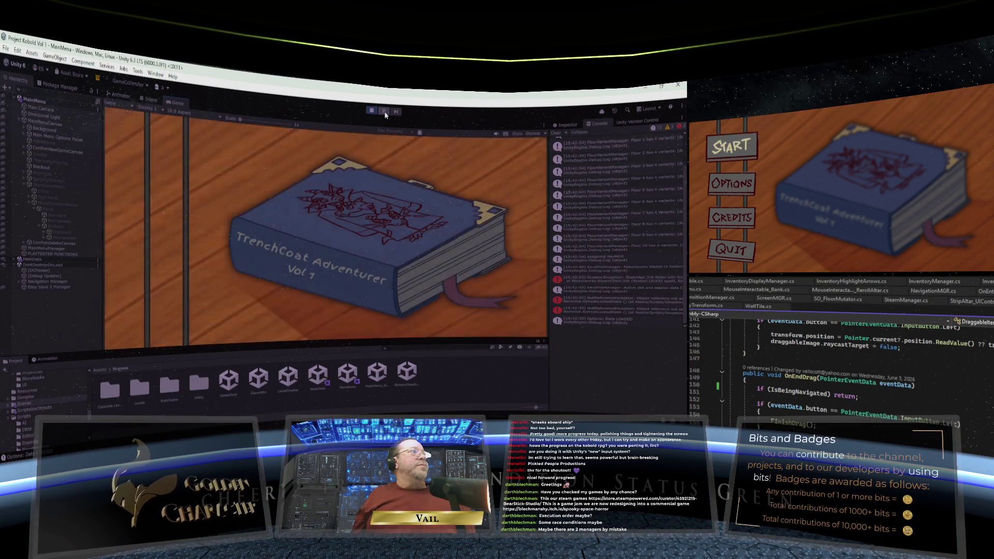
pyautogui.press('Return')
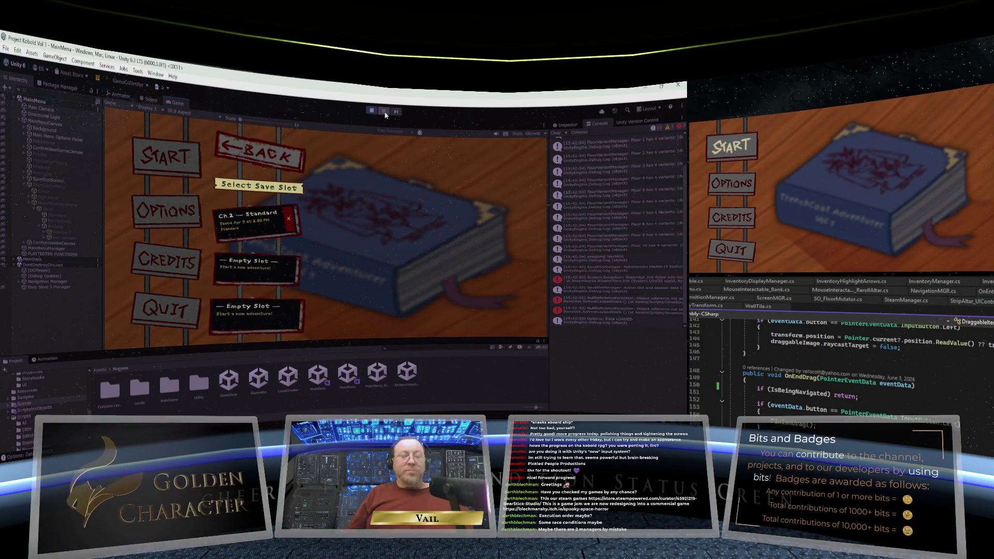
pyautogui.press('Return')
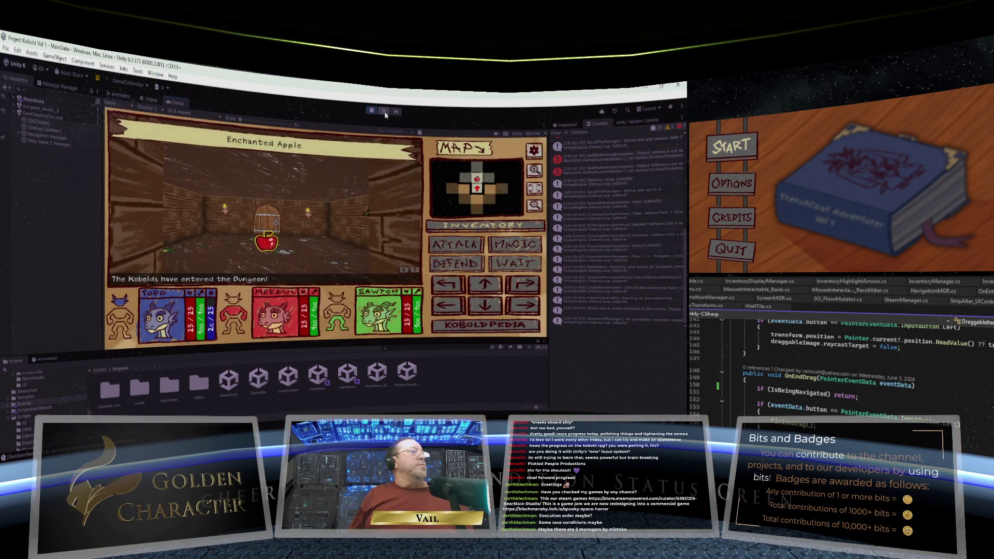
# Step: Pick up the apple, walk the party through the doorway and turn right
pyautogui.press('Return')
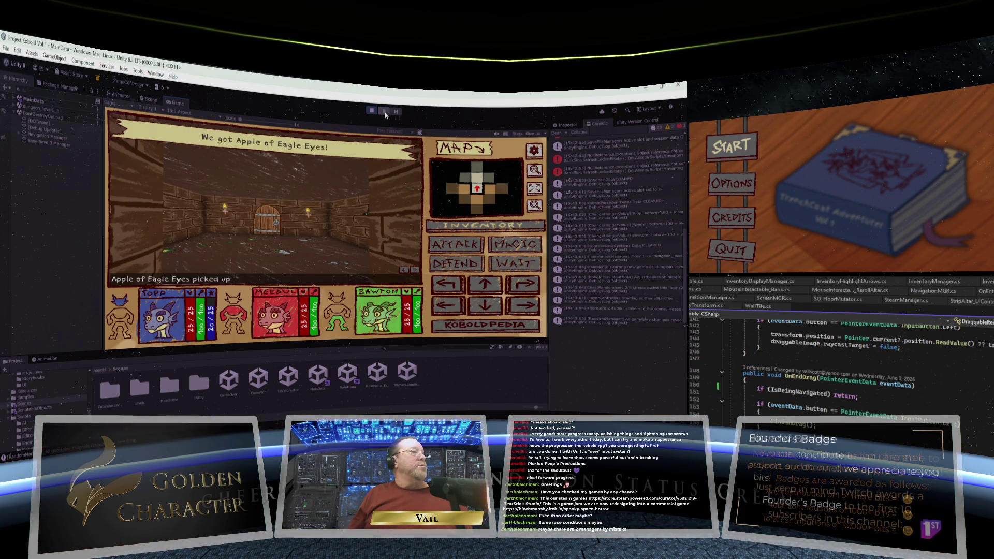
pyautogui.press('Down')
pyautogui.press('Down')
pyautogui.press('Down')
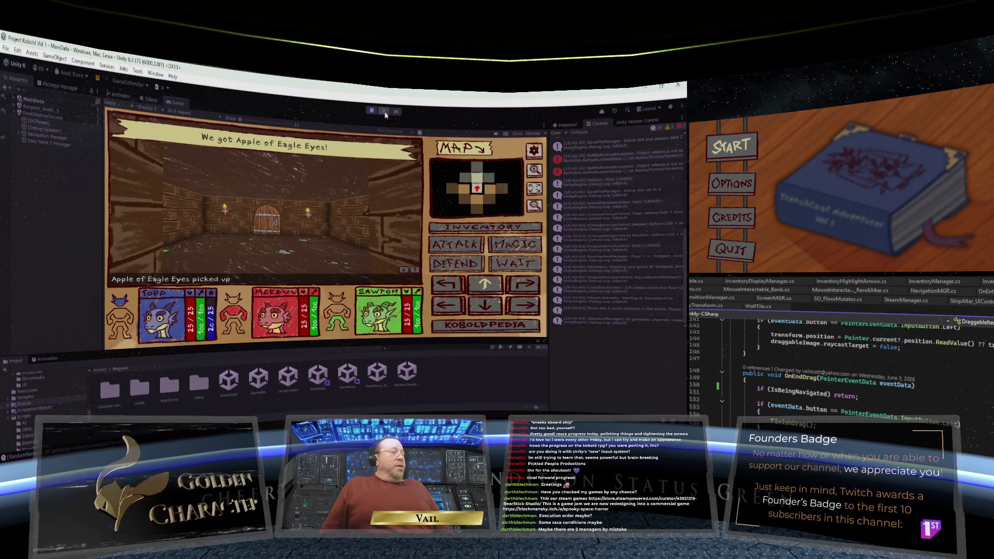
pyautogui.press('Return')
pyautogui.press('Return')
pyautogui.press('Return')
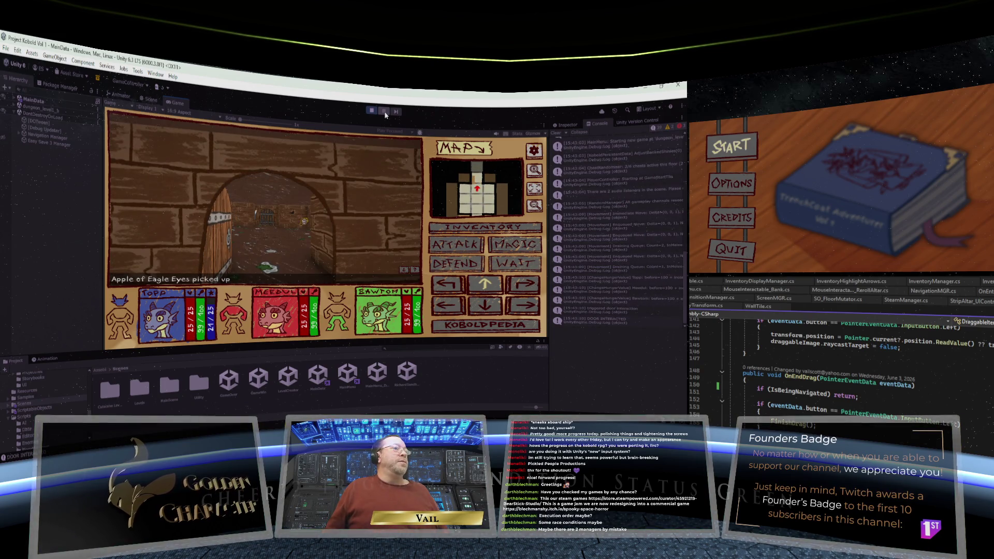
pyautogui.press('Return')
pyautogui.press('Return')
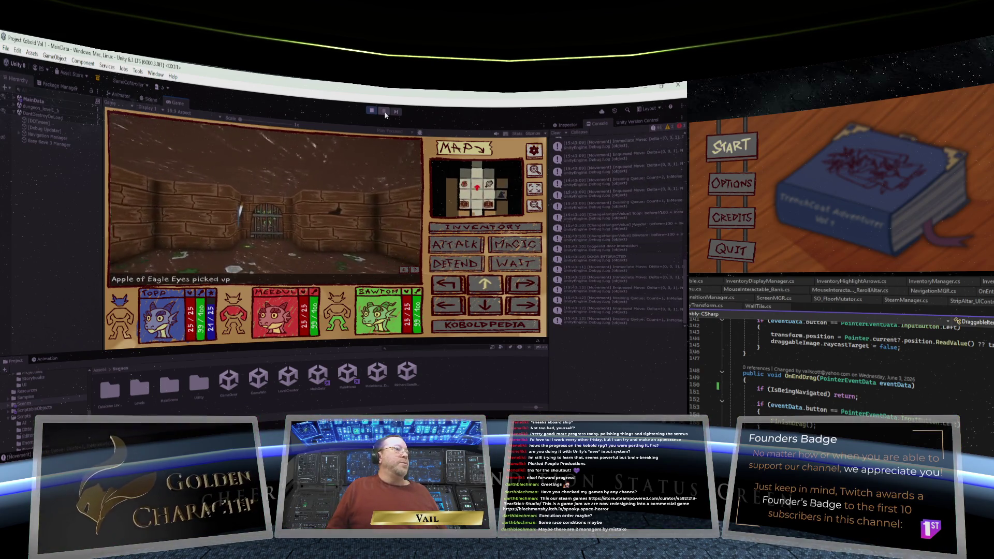
pyautogui.press('Right')
pyautogui.press('Return')
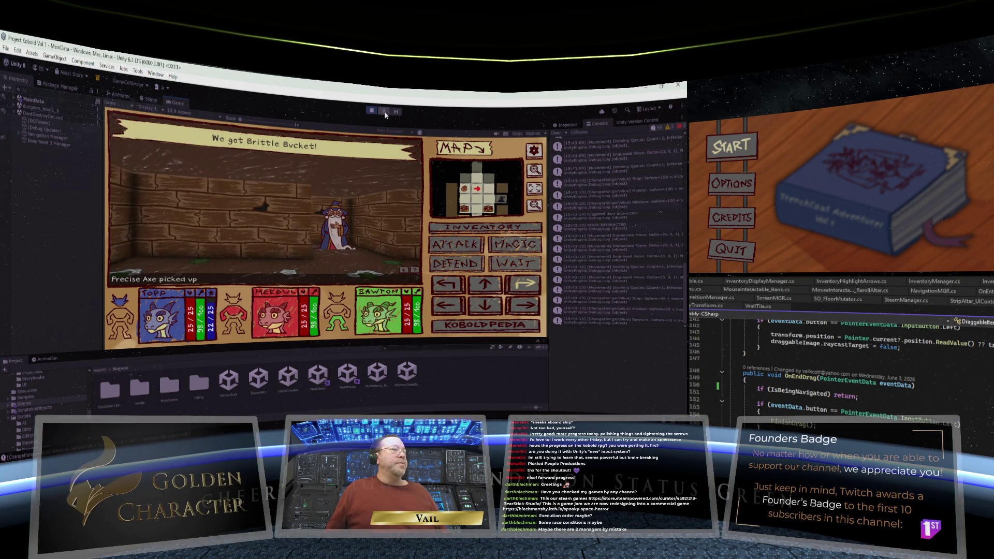
pyautogui.press('Up')
pyautogui.press('Up')
pyautogui.press('Up')
# Step: In the inventory, equip the Jagged Pan, then equip and unequip the Precise Axe repeatedly, ending with it bagged
pyautogui.press('Return')
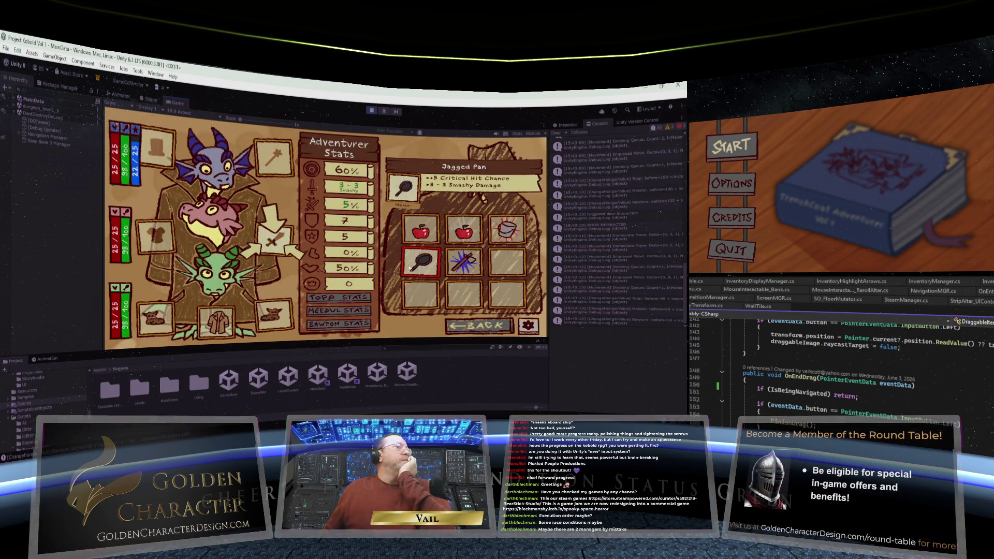
pyautogui.moveTo(421, 262)
pyautogui.mouseDown()
pyautogui.moveTo(384, 264)
pyautogui.moveTo(274, 240)
pyautogui.mouseUp()
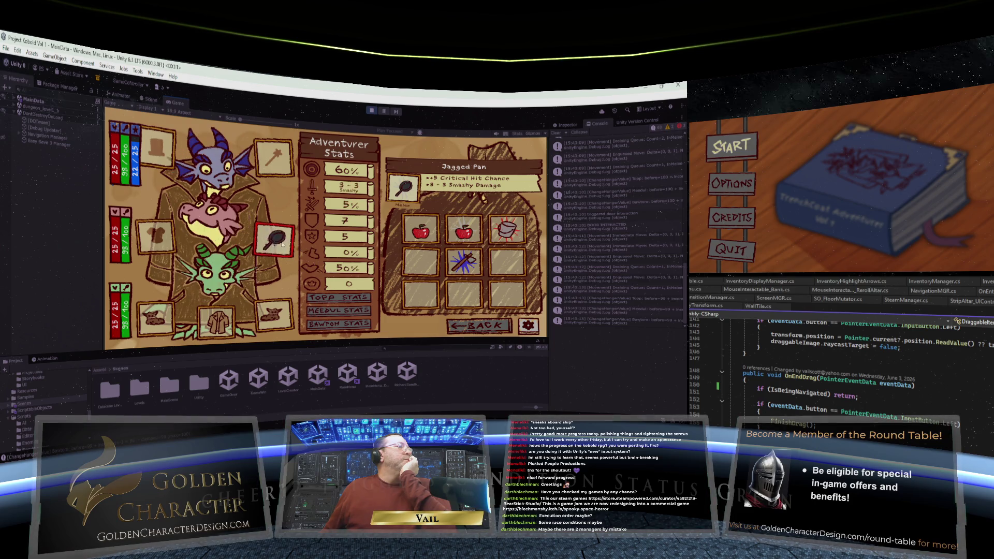
pyautogui.moveTo(421, 262); pyautogui.dragTo(278, 247)
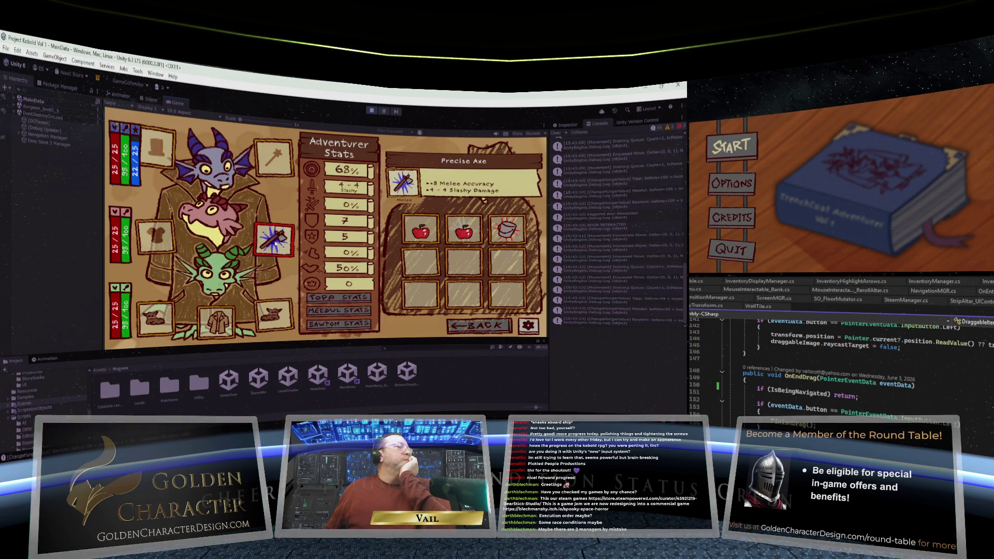
pyautogui.click(277, 244)
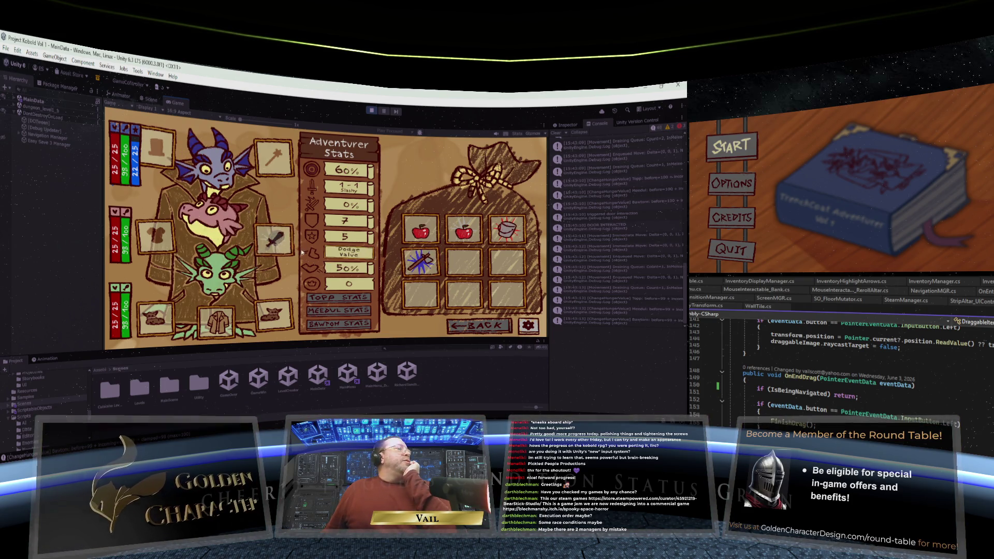
pyautogui.click(420, 261)
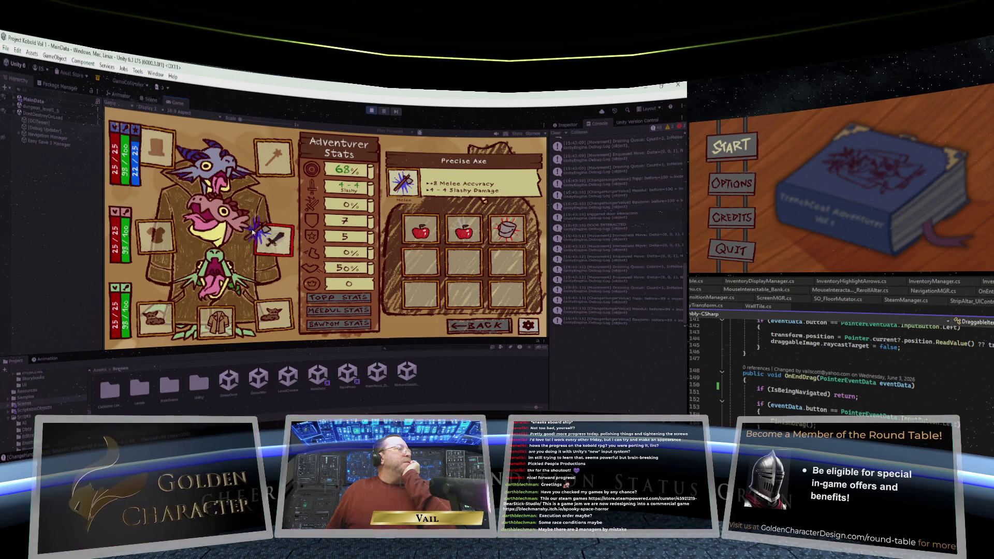
pyautogui.click(273, 242)
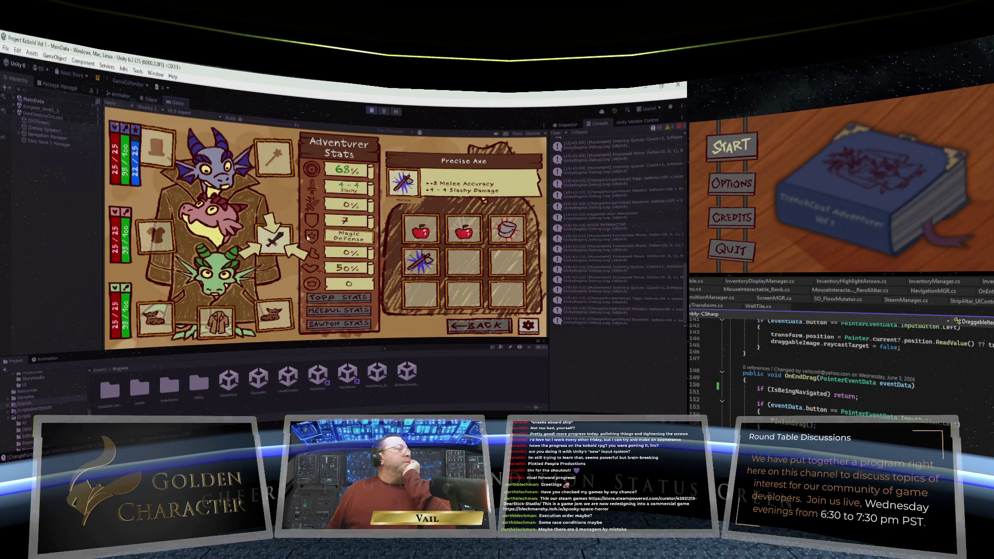
pyautogui.click(411, 265)
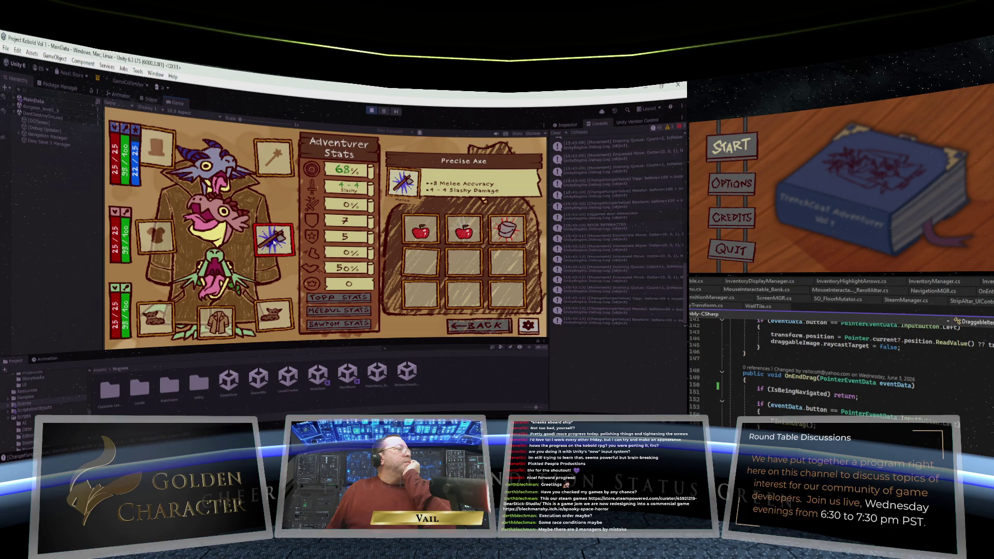
pyautogui.click(278, 243)
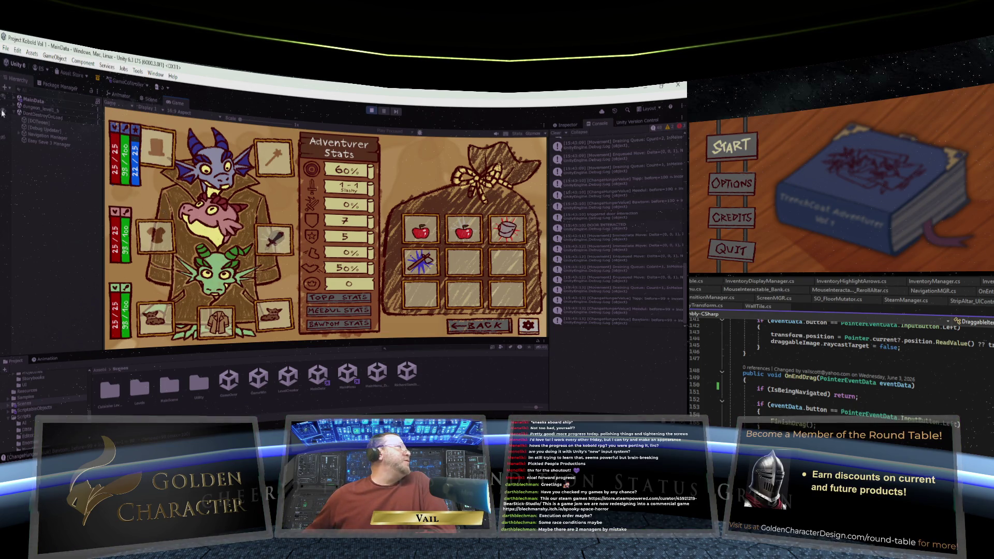
# Step: Expand MainData > INVENTORY CANVAS > InventoryGrid > InventorySlot (4) and inspect InventoryItem(Clone)
pyautogui.click(14, 98)
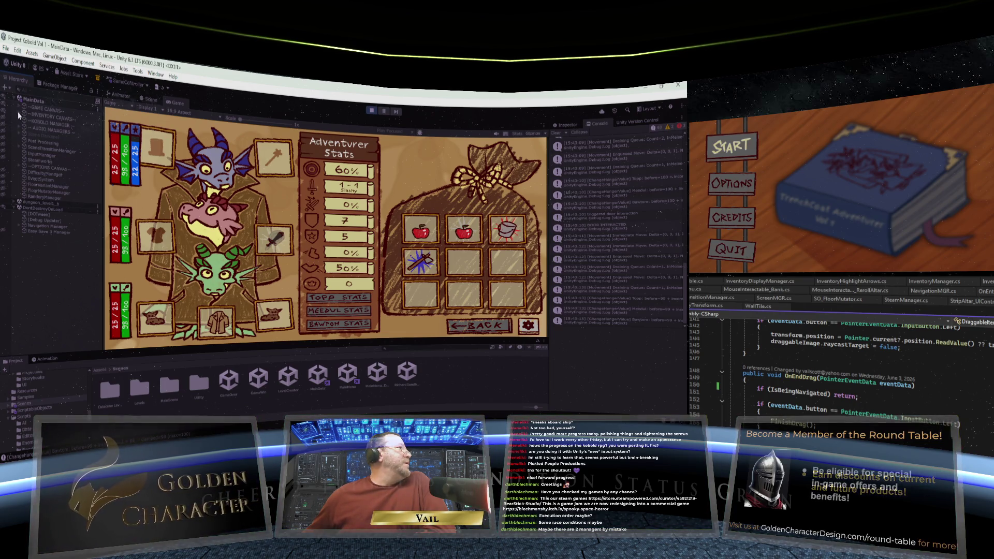
pyautogui.click(18, 114)
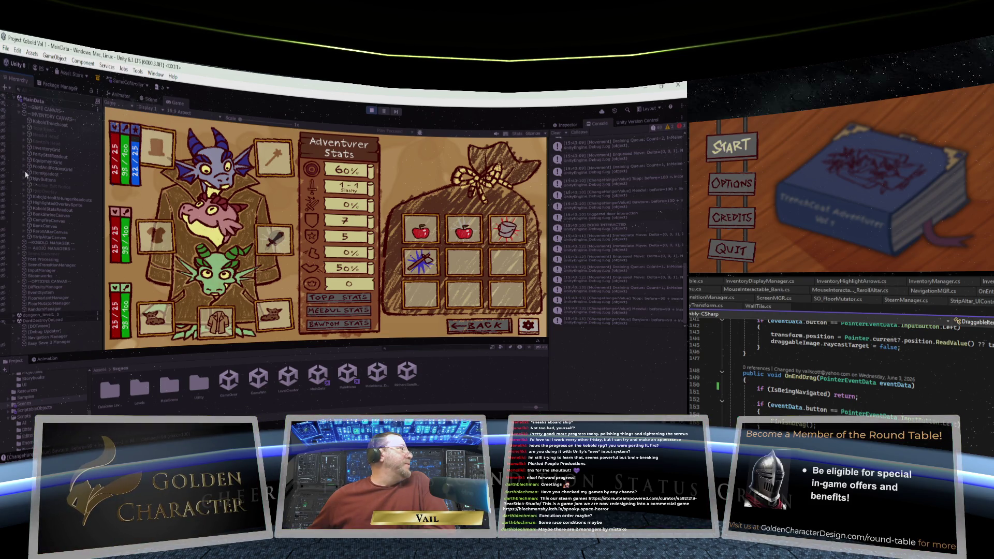
pyautogui.click(25, 147)
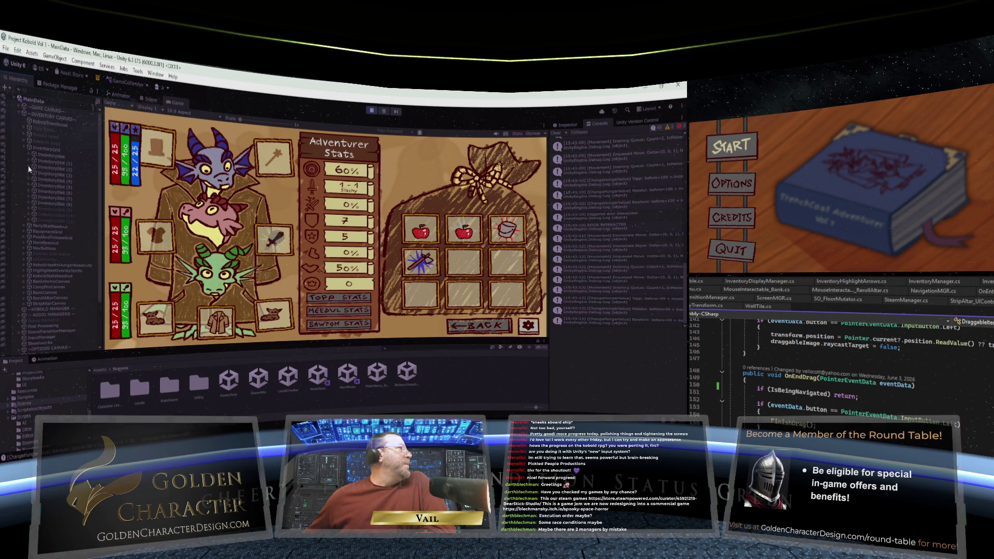
pyautogui.click(29, 162)
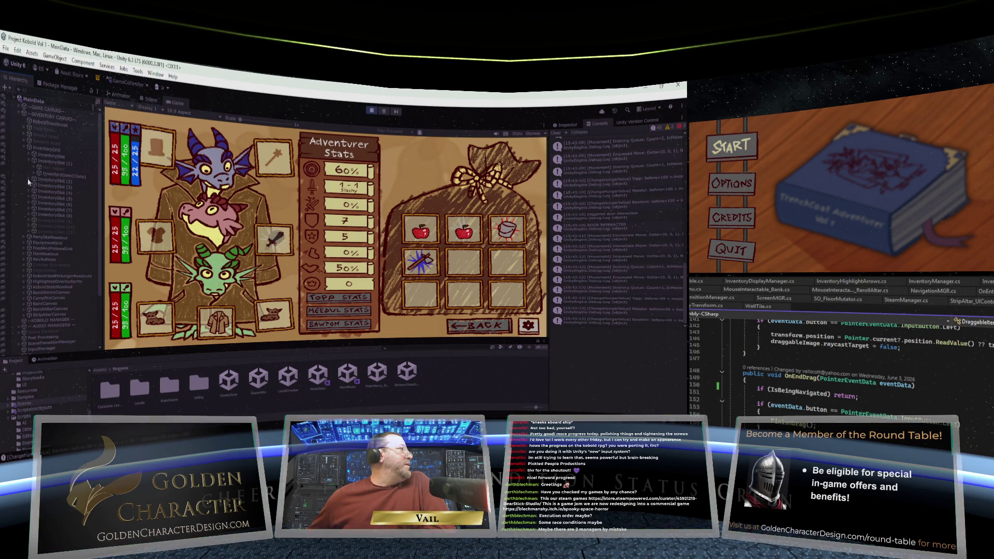
pyautogui.click(28, 182)
pyautogui.click(29, 198)
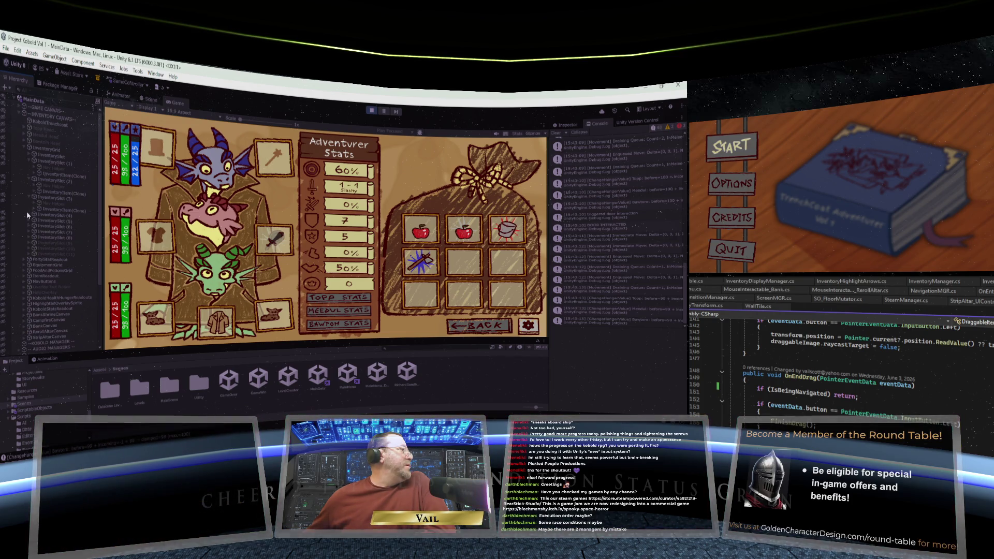
pyautogui.click(28, 215)
pyautogui.click(44, 227)
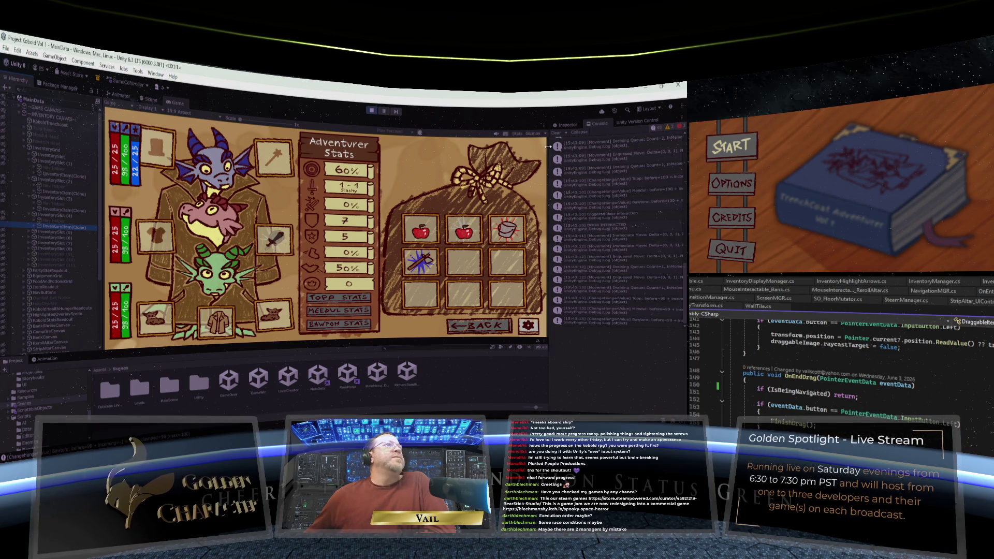
pyautogui.click(565, 125)
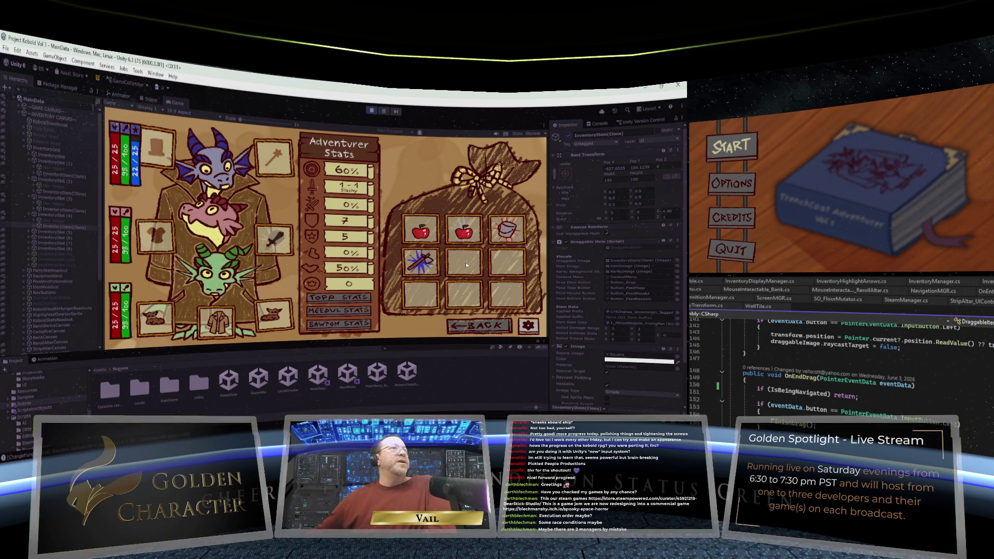
pyautogui.click(615, 170)
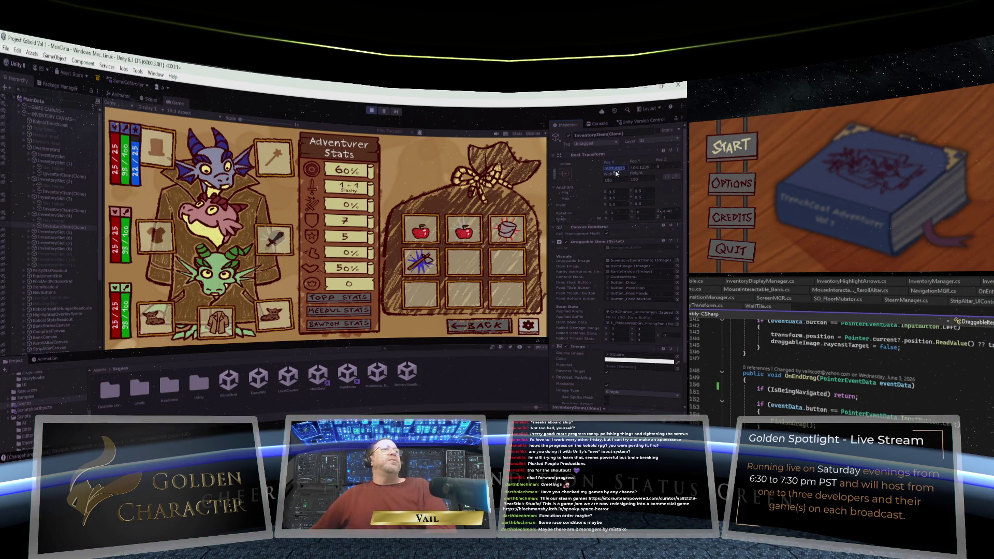
pyautogui.write('0')
pyautogui.click(642, 168)
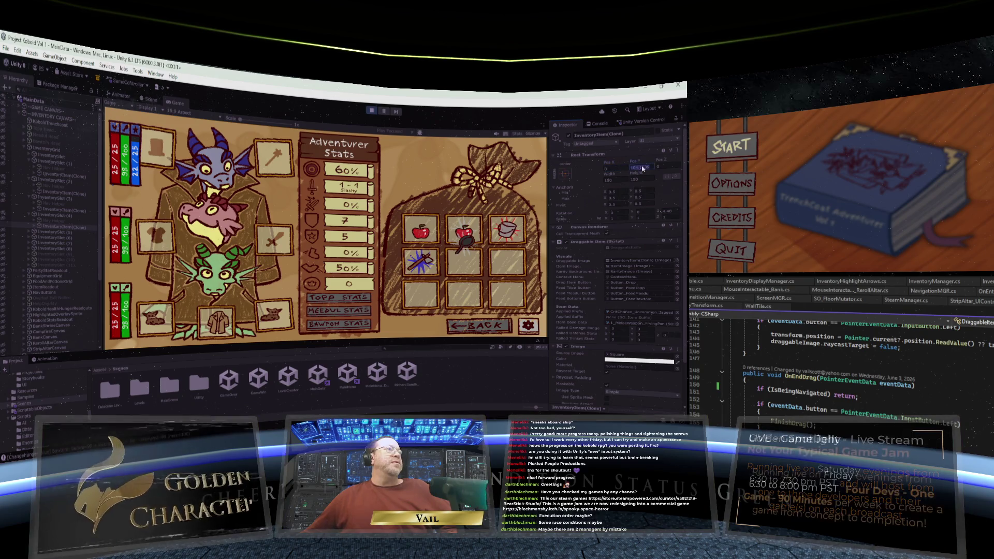
pyautogui.write('0')
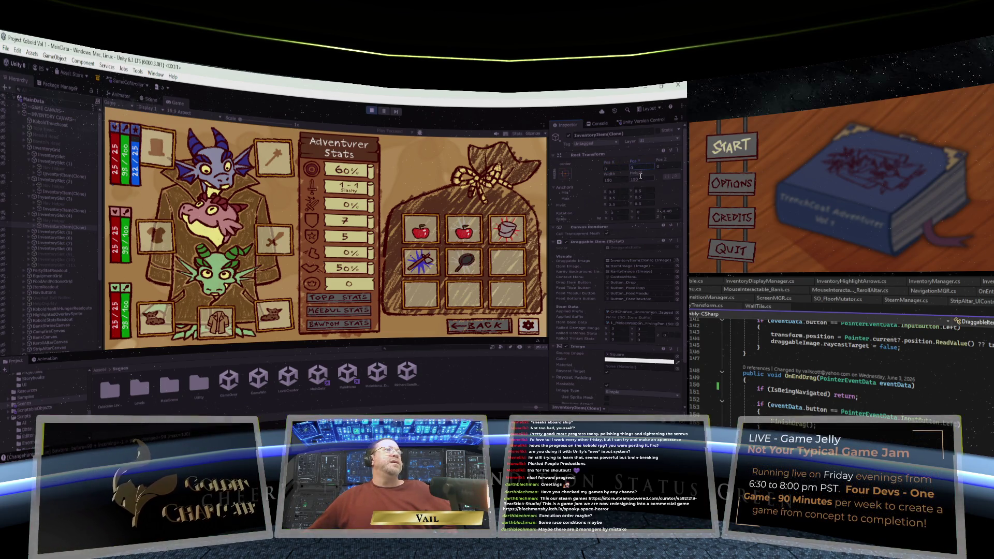
pyautogui.click(34, 228)
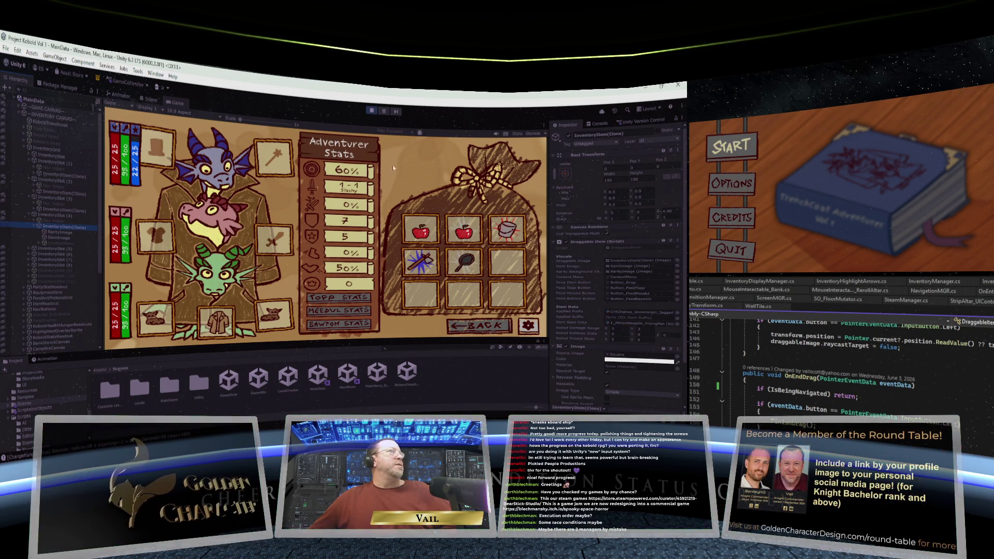
# Step: Dismiss the Edit menu and drag the frying pan from the bag to the kobold's hand slot
pyautogui.click(11, 48)
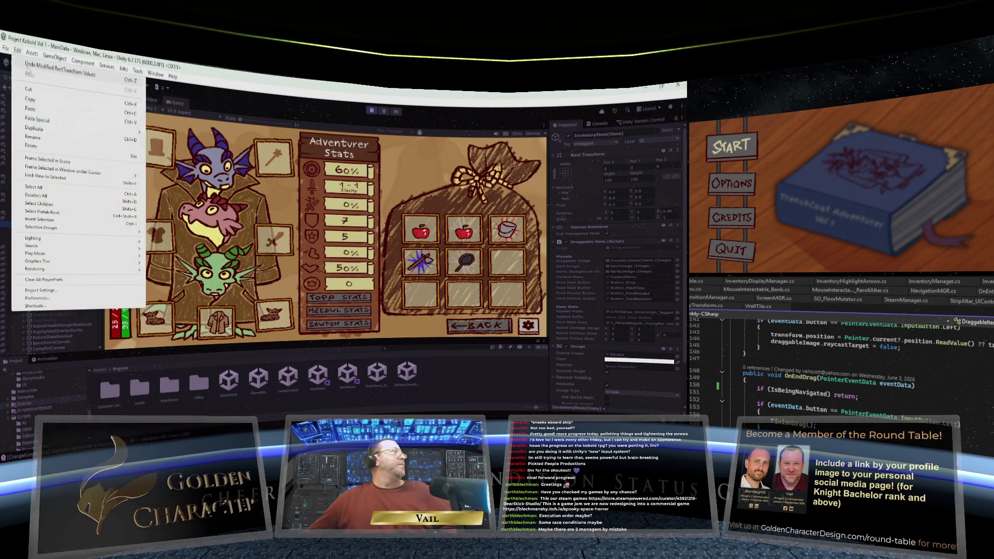
pyautogui.press('Escape')
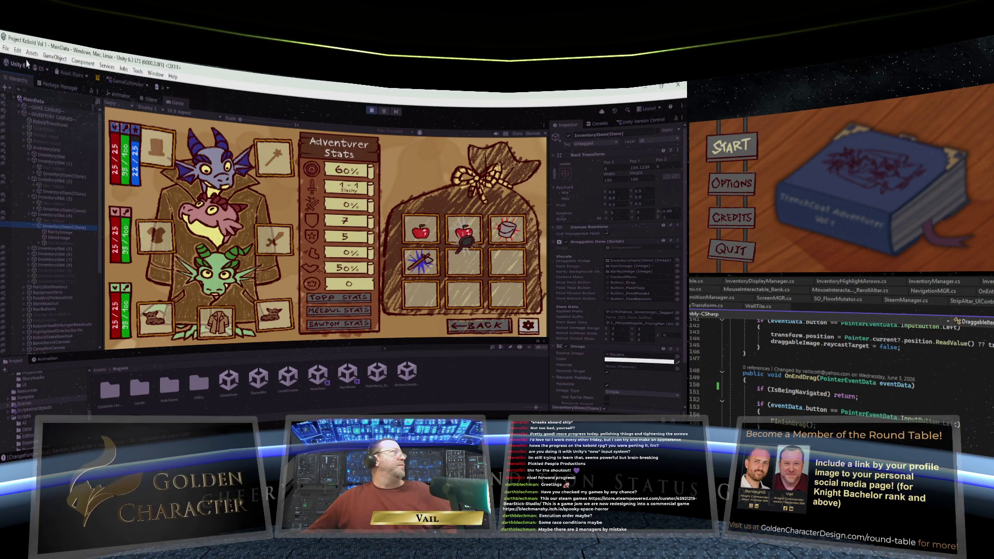
pyautogui.click(18, 51)
pyautogui.press('Escape')
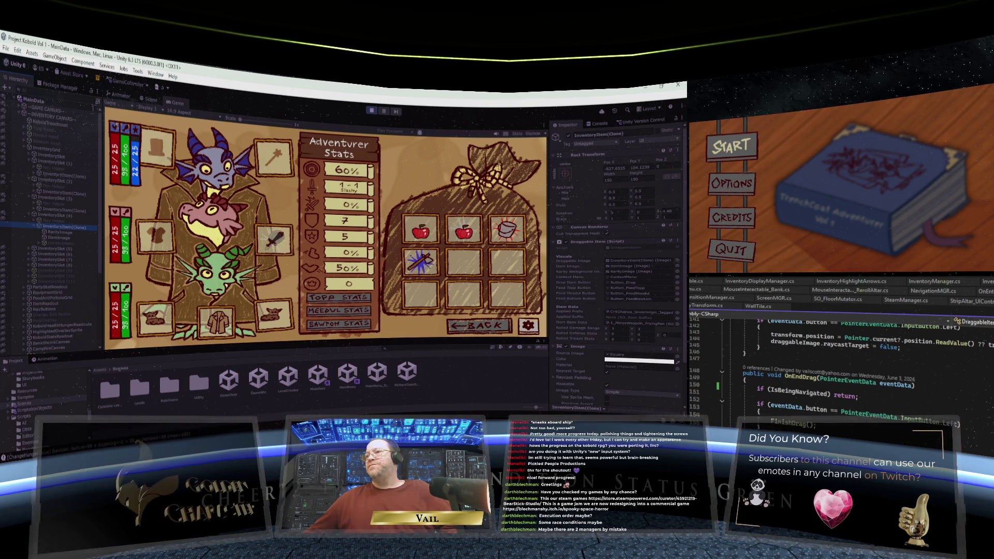
pyautogui.scroll(-1, 839, 368)
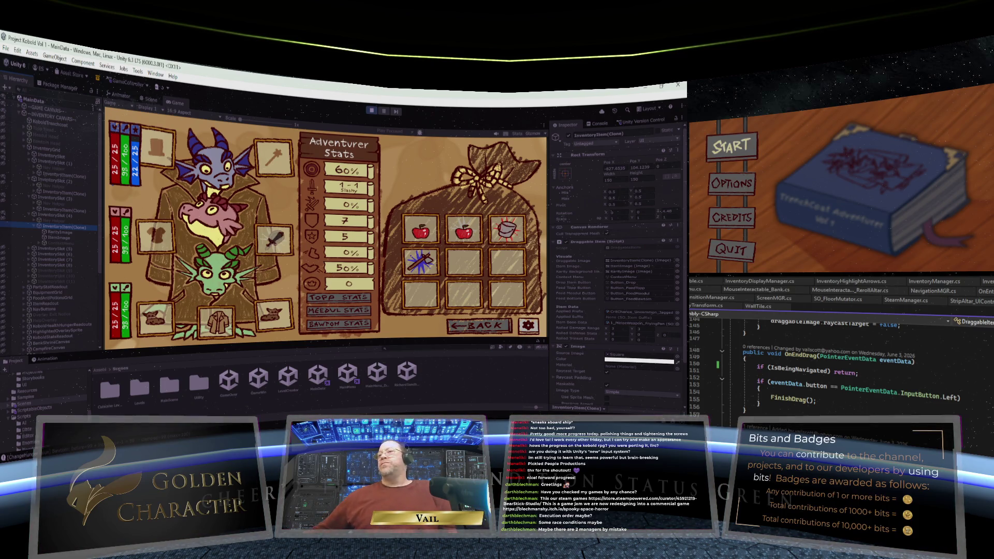
pyautogui.scroll(-9, 854, 362)
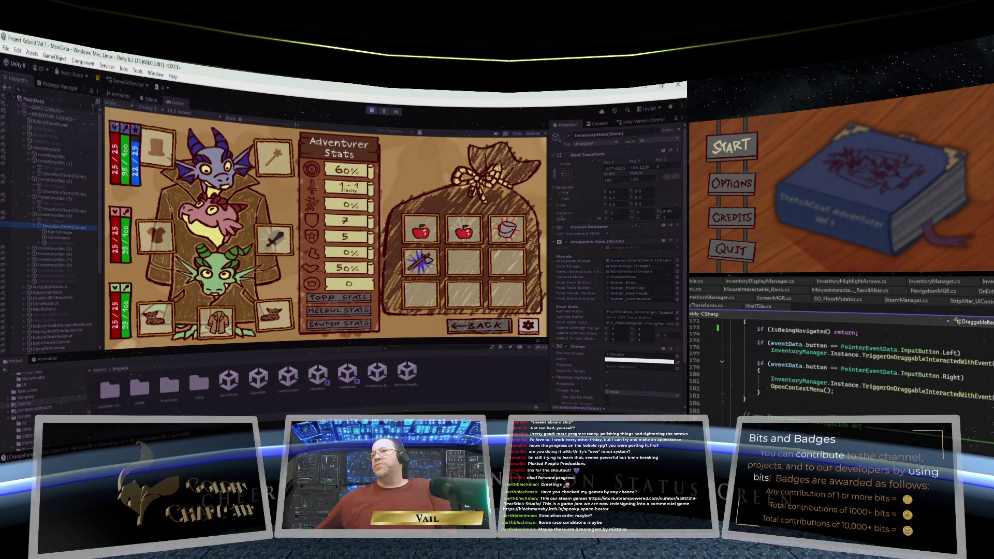
pyautogui.scroll(-3, 855, 363)
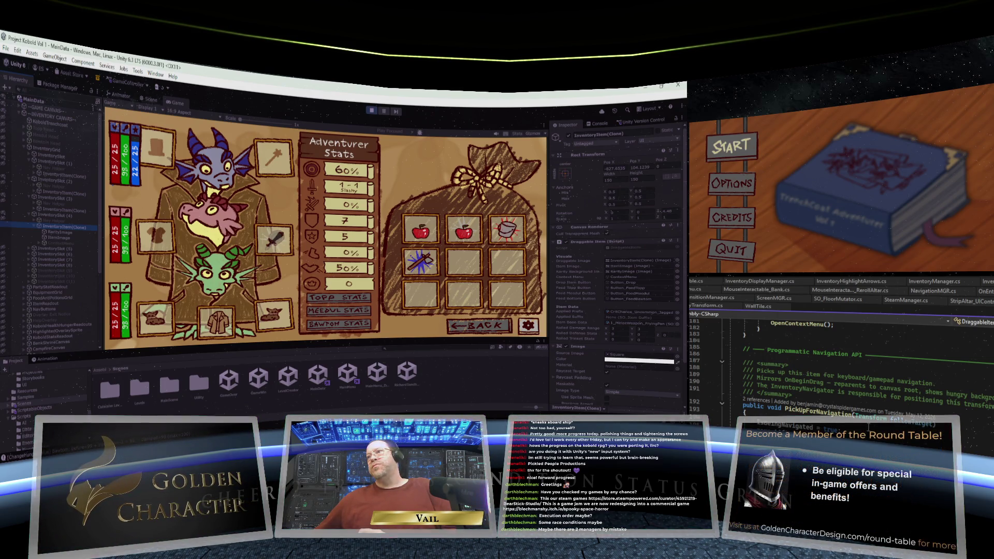
pyautogui.scroll(-9, 855, 373)
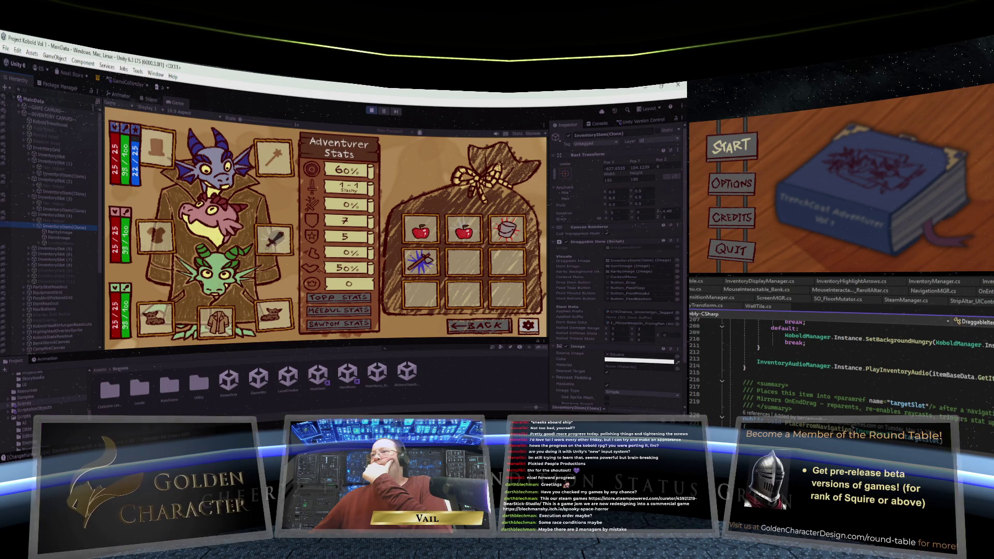
# Step: Scroll up and down through DraggableItem.cs to review its drag-and-drop code
pyautogui.scroll(5, 849, 367)
pyautogui.scroll(9, 863, 407)
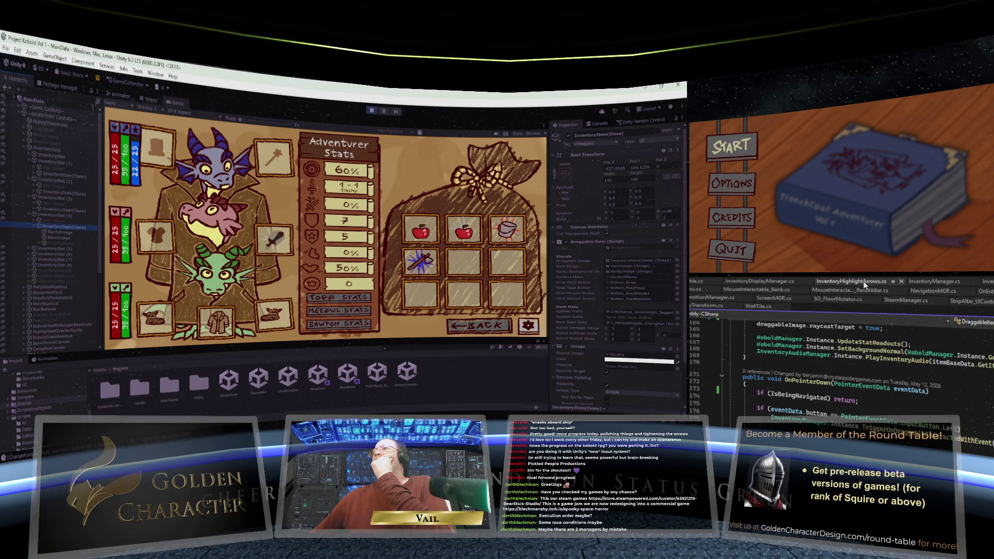
pyautogui.scroll(15, 906, 412)
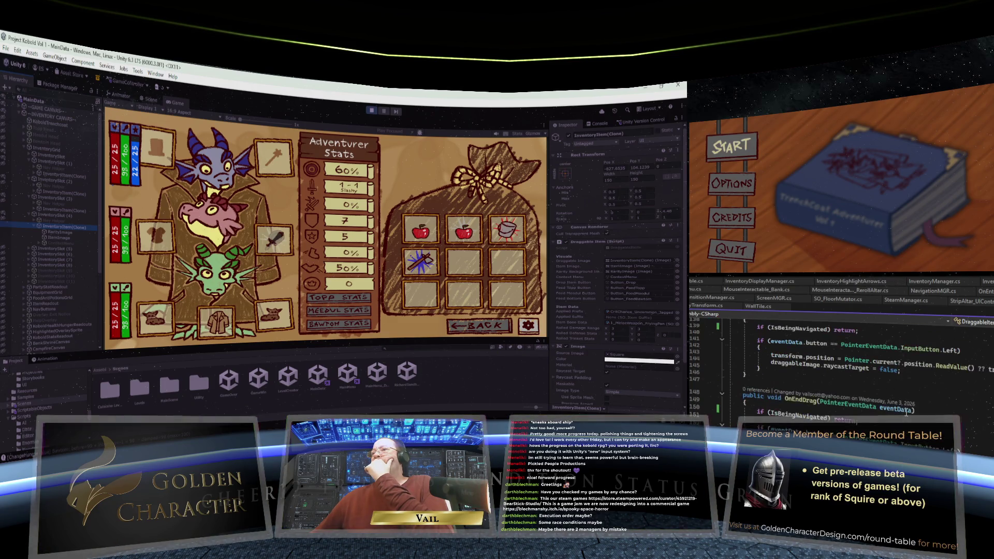
pyautogui.scroll(4, 906, 411)
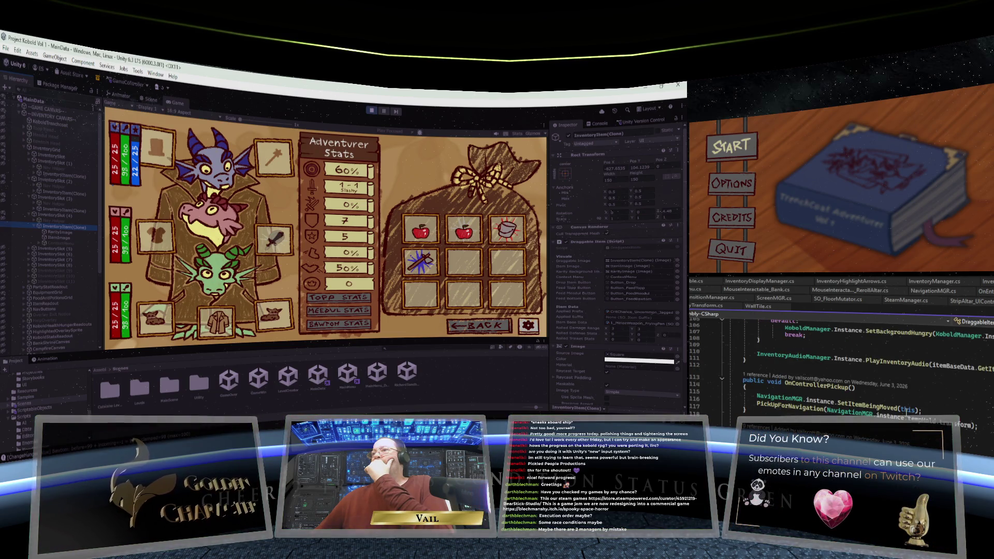
pyautogui.scroll(2, 906, 411)
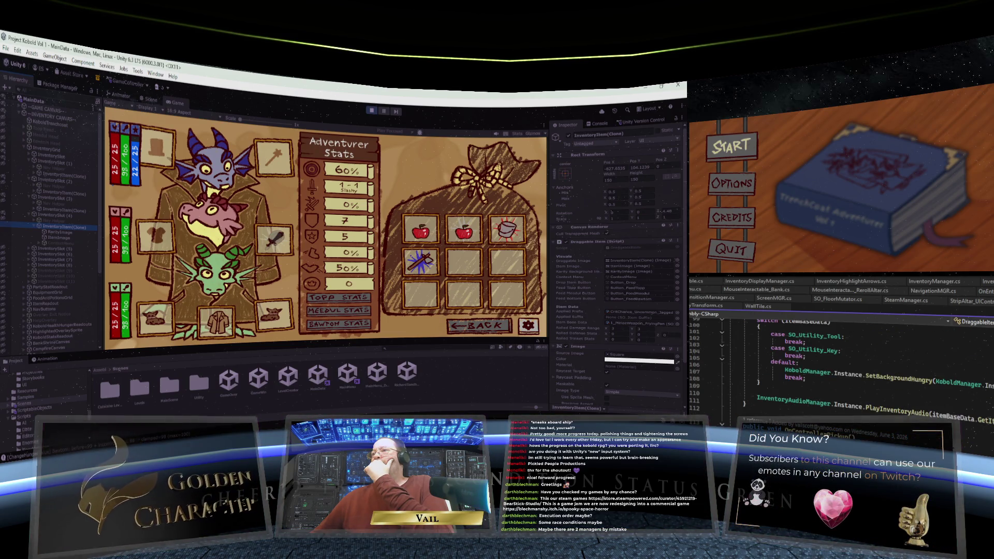
pyautogui.scroll(-1, 906, 411)
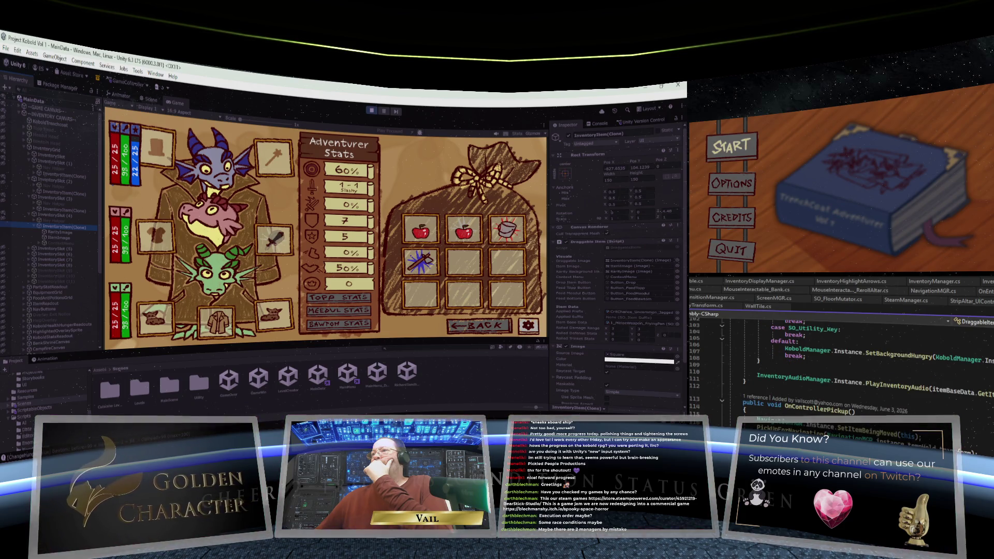
pyautogui.scroll(-2, 907, 412)
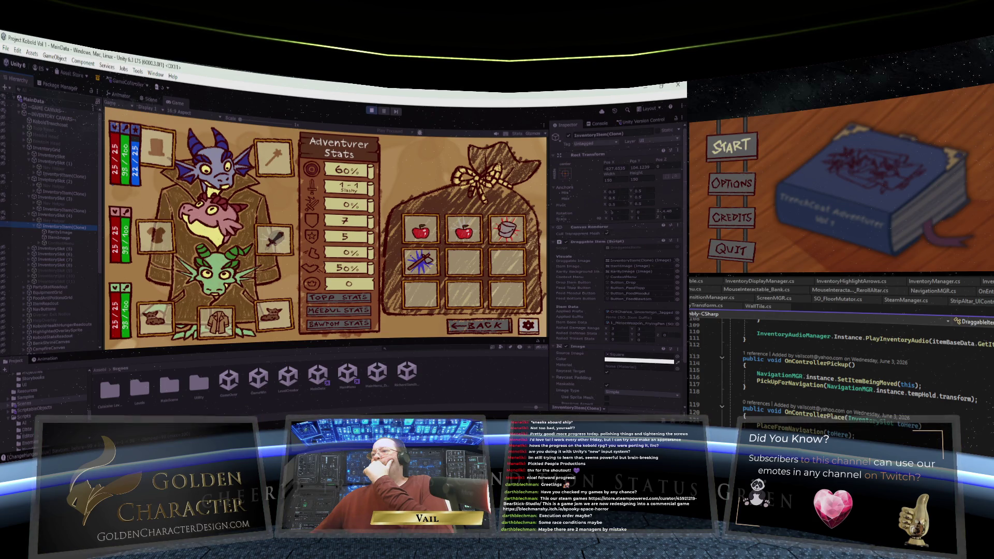
pyautogui.scroll(-20, 855, 362)
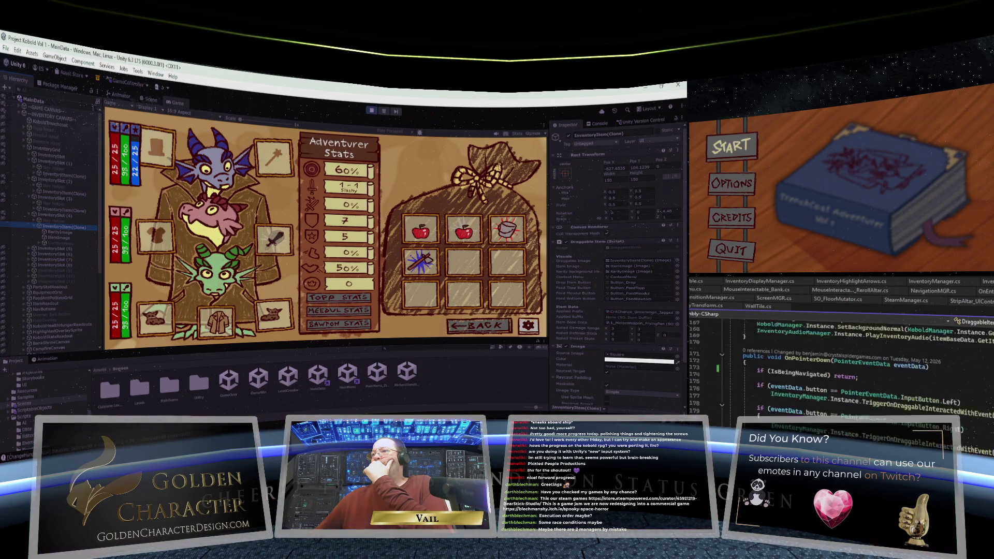
pyautogui.scroll(-10, 854, 362)
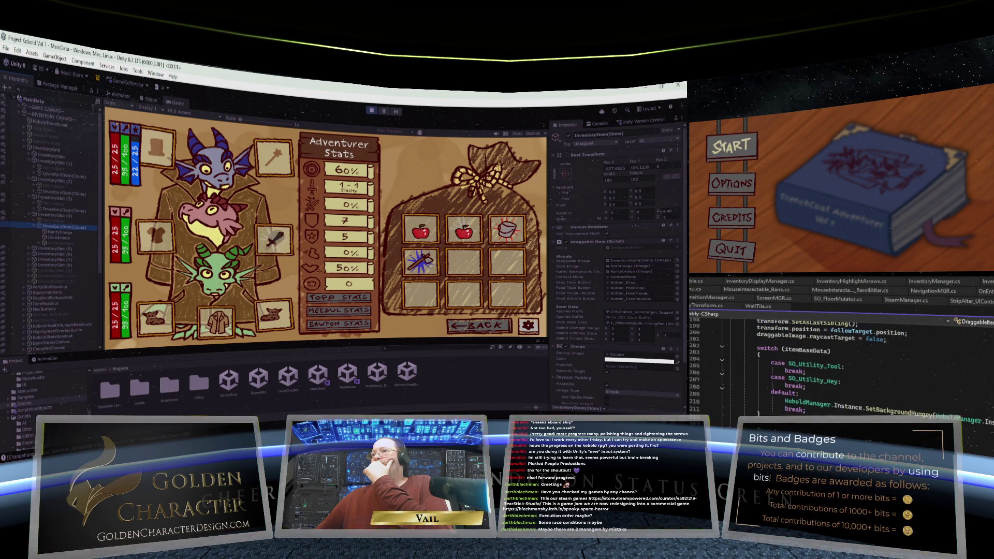
pyautogui.scroll(-4, 854, 363)
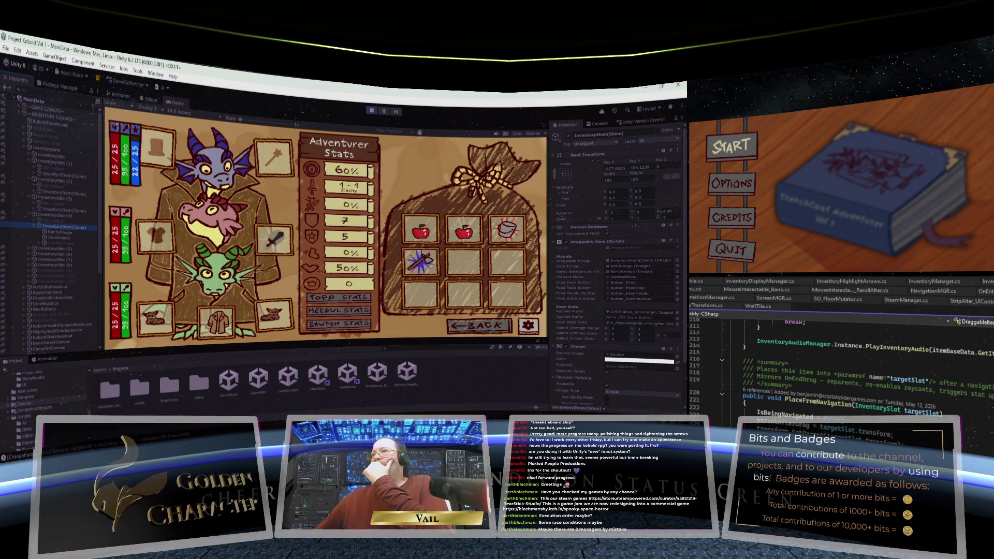
pyautogui.scroll(20, 855, 363)
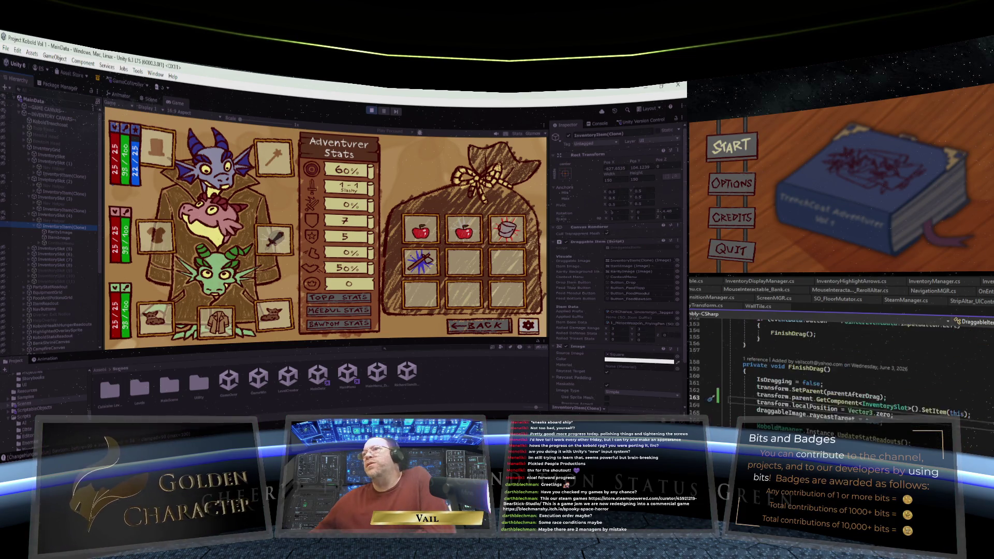
pyautogui.scroll(13, 854, 363)
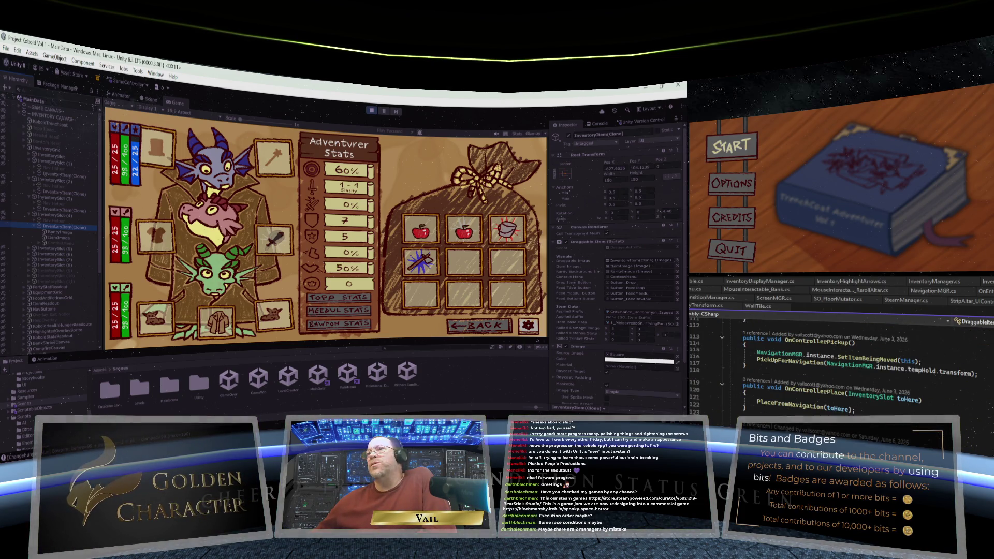
pyautogui.scroll(4, 854, 362)
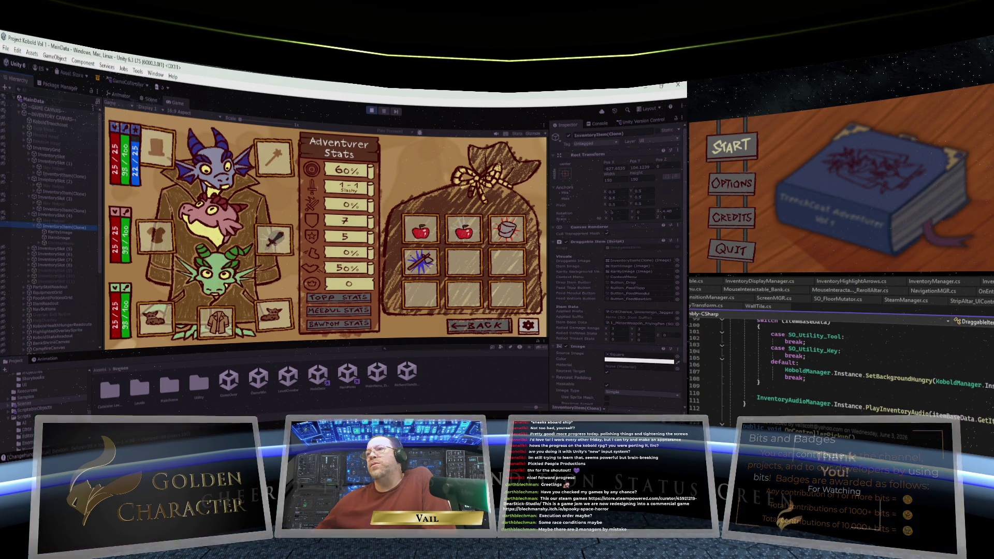
pyautogui.scroll(5, 854, 362)
pyautogui.scroll(-4, 855, 363)
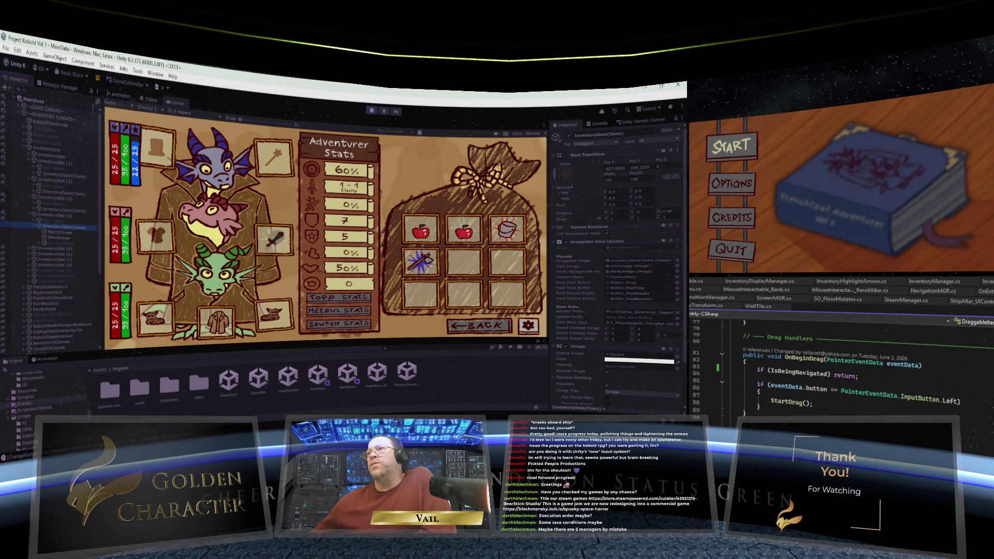
pyautogui.scroll(-2, 854, 362)
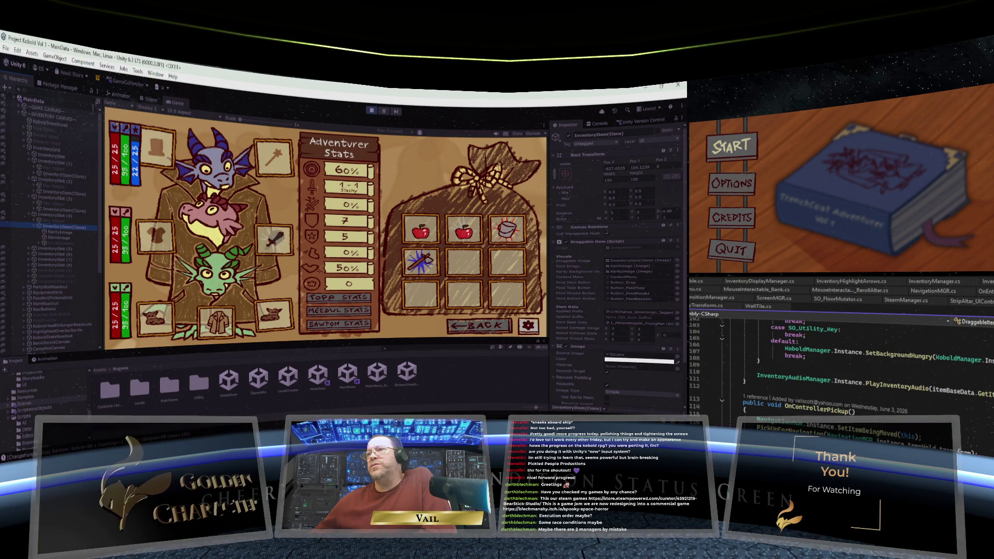
pyautogui.scroll(-2, 854, 363)
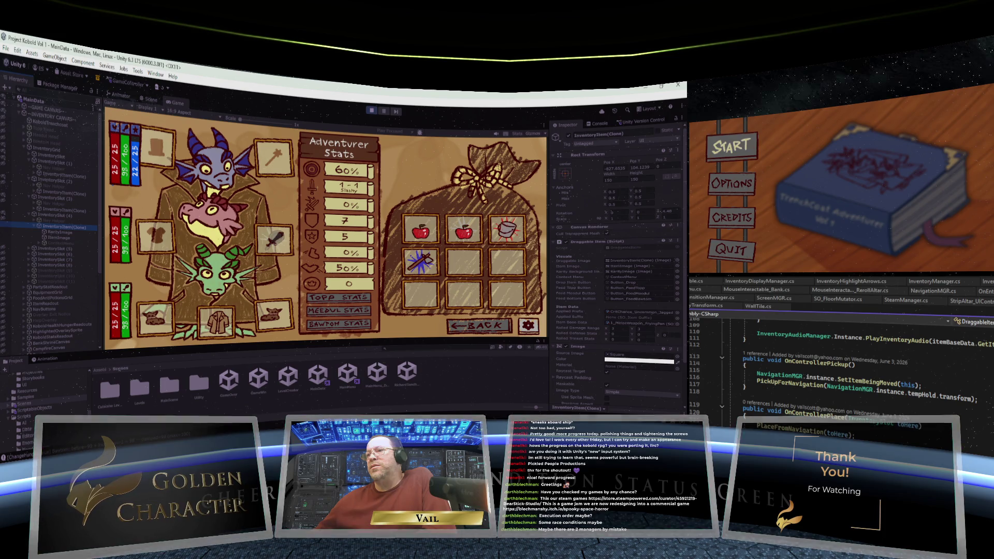
pyautogui.scroll(-9, 854, 363)
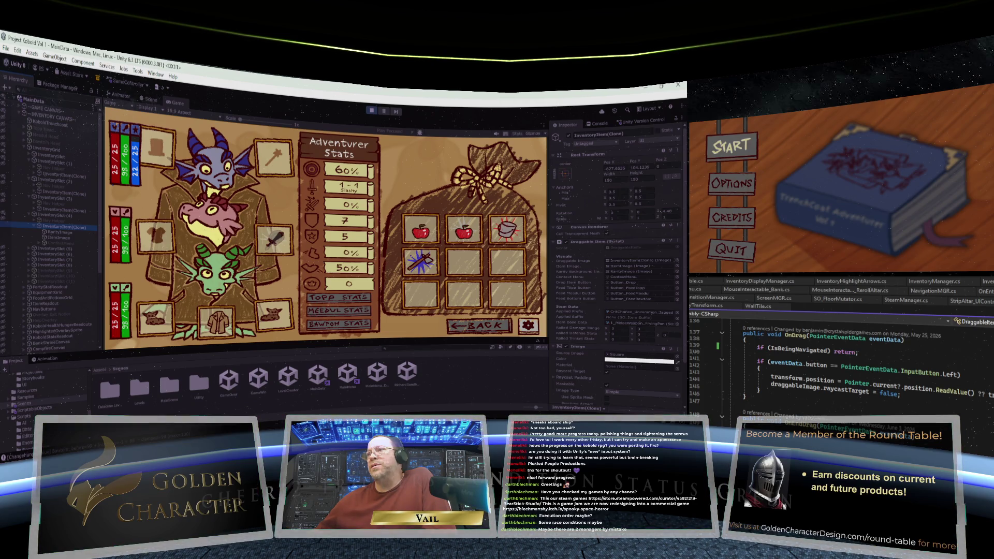
pyautogui.scroll(-4, 854, 362)
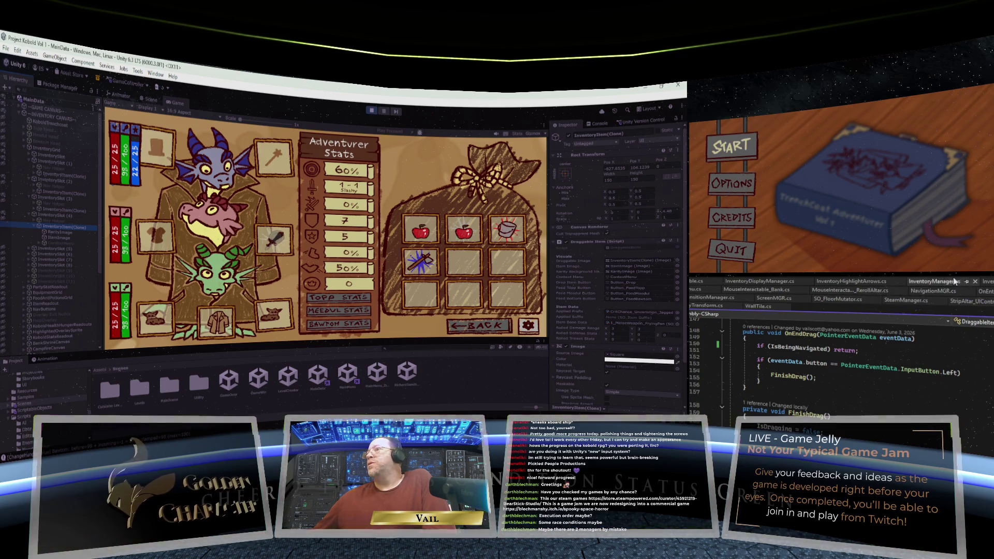
pyautogui.click(987, 281)
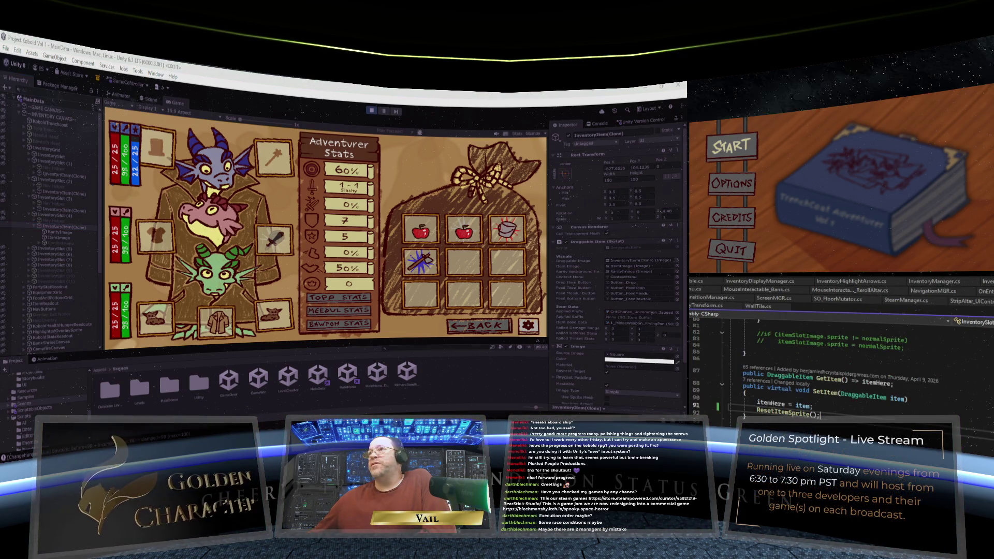
pyautogui.scroll(-15, 839, 363)
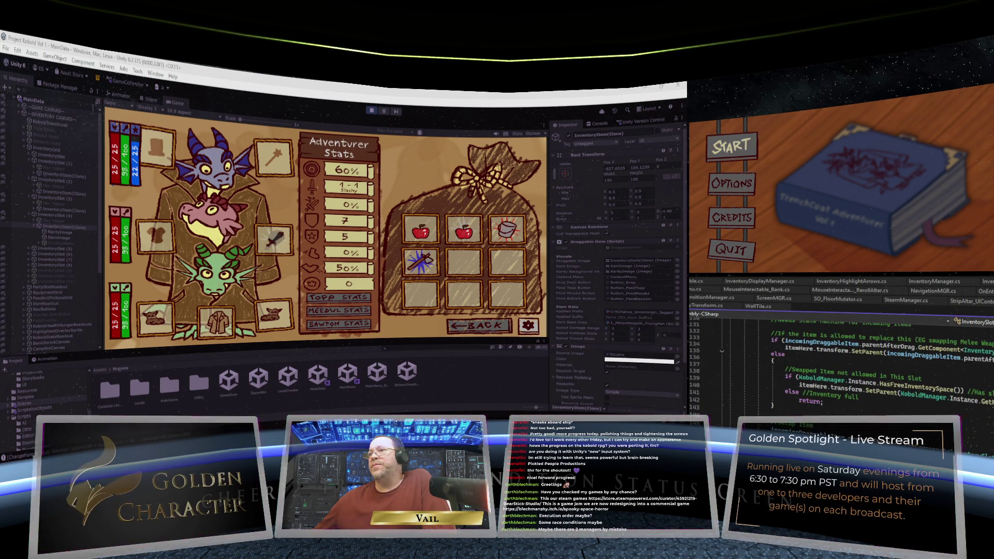
pyautogui.scroll(-15, 838, 362)
pyautogui.scroll(-5, 839, 363)
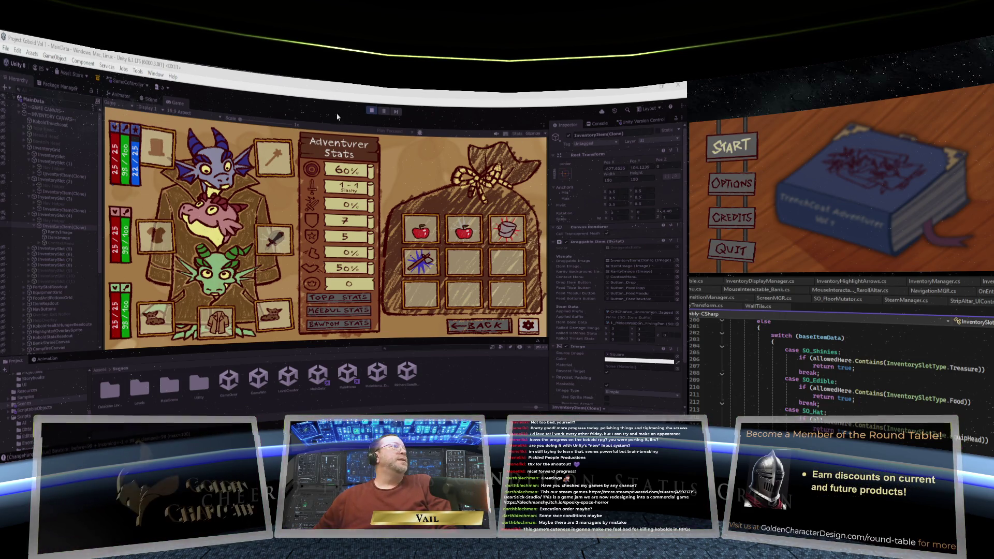
# Step: Exit Play mode, returning to the Trenchcoat Adventurer title screen
pyautogui.click(371, 111)
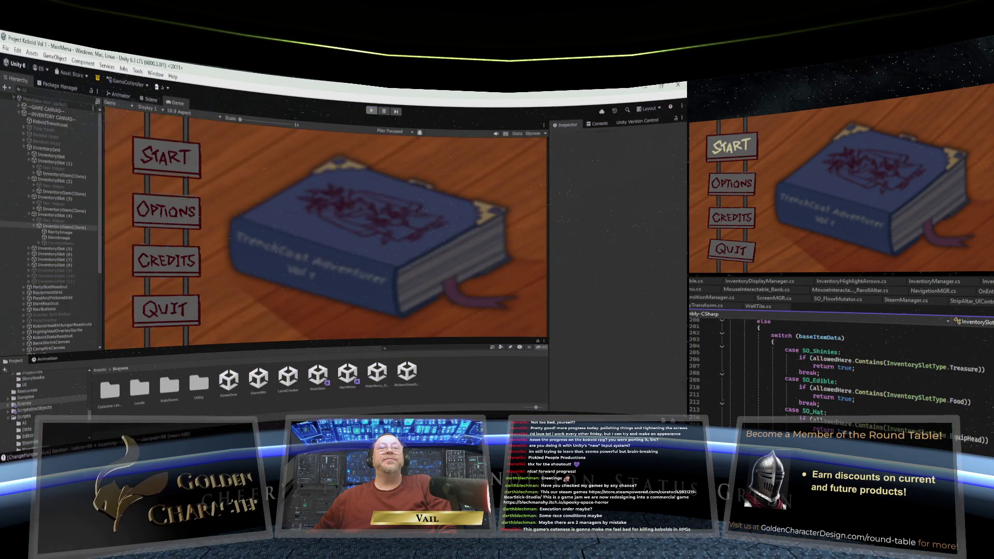